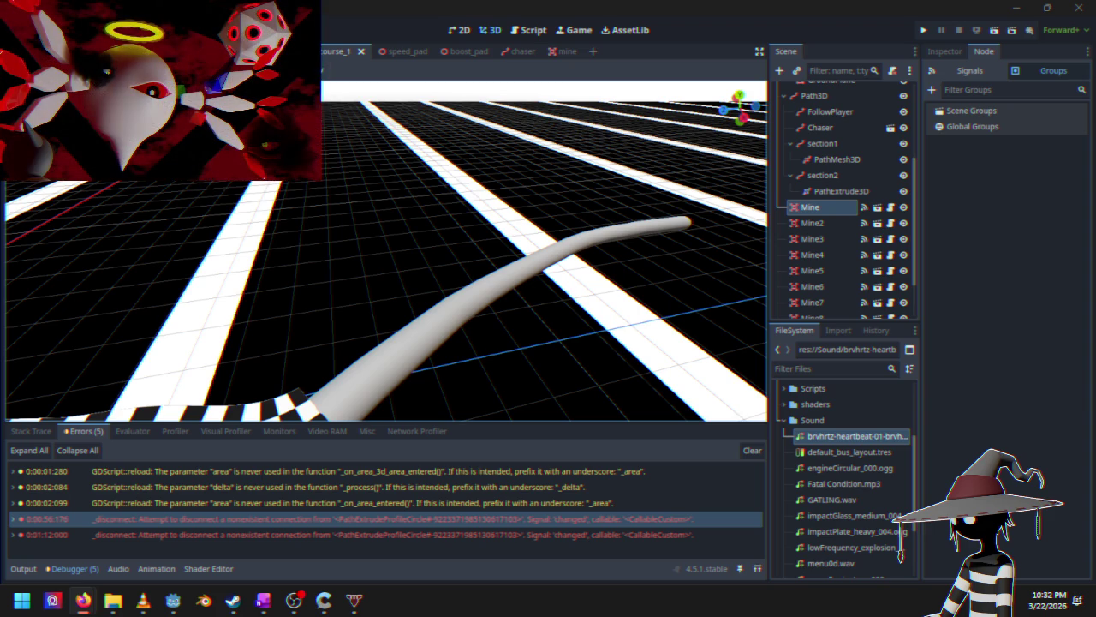
# Step: In the Godot docs, replace the owner_id search with 'node' and open the Node class result
pyautogui.moveTo(83, 600)
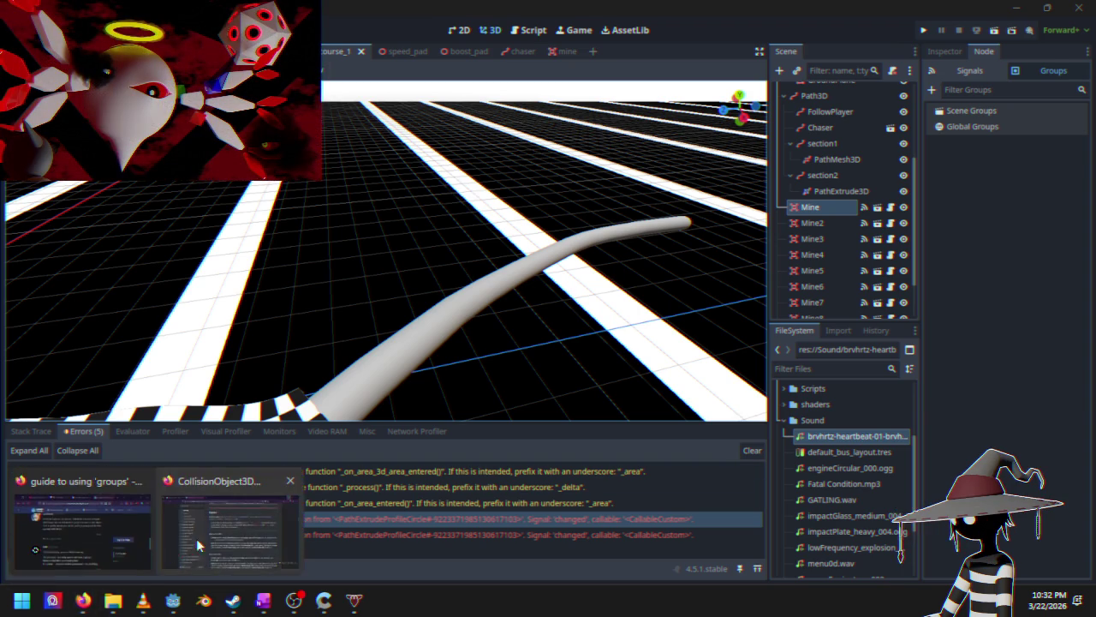
pyautogui.click(196, 538)
pyautogui.press('/')
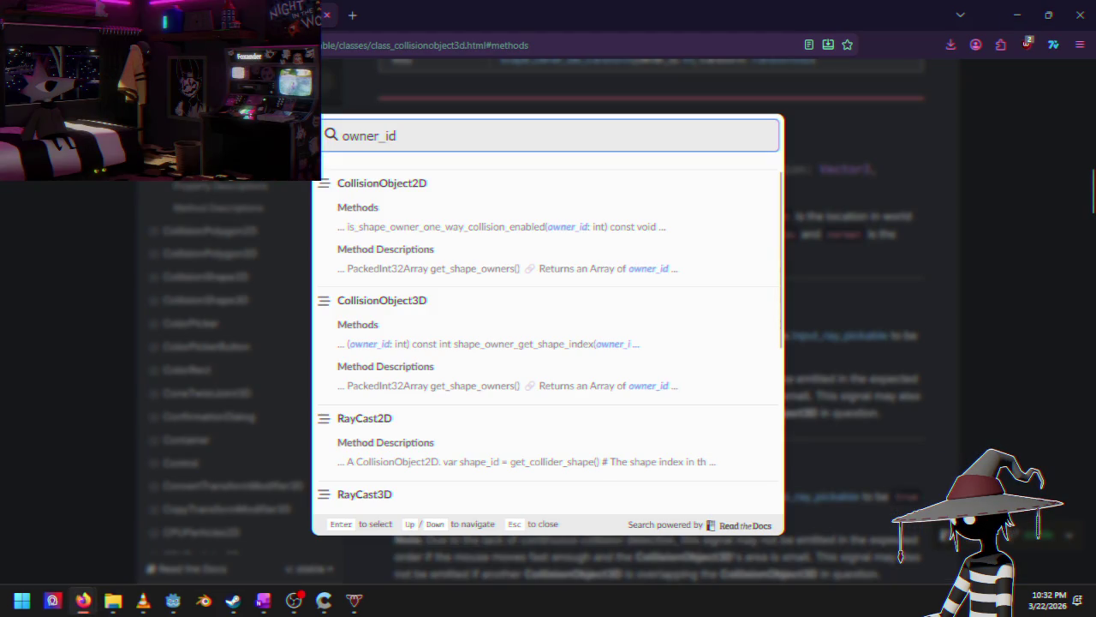
pyautogui.press('BackSpace')
pyautogui.press('BackSpace')
pyautogui.press('BackSpace')
pyautogui.press('BackSpace')
pyautogui.press('BackSpace')
pyautogui.press('BackSpace')
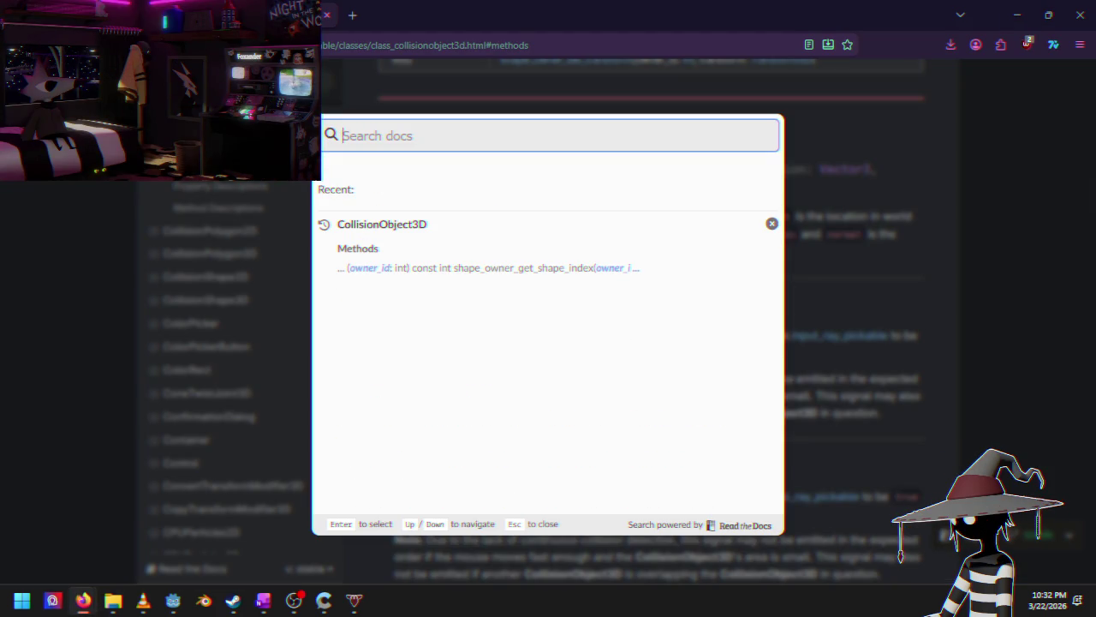
pyautogui.write('node')
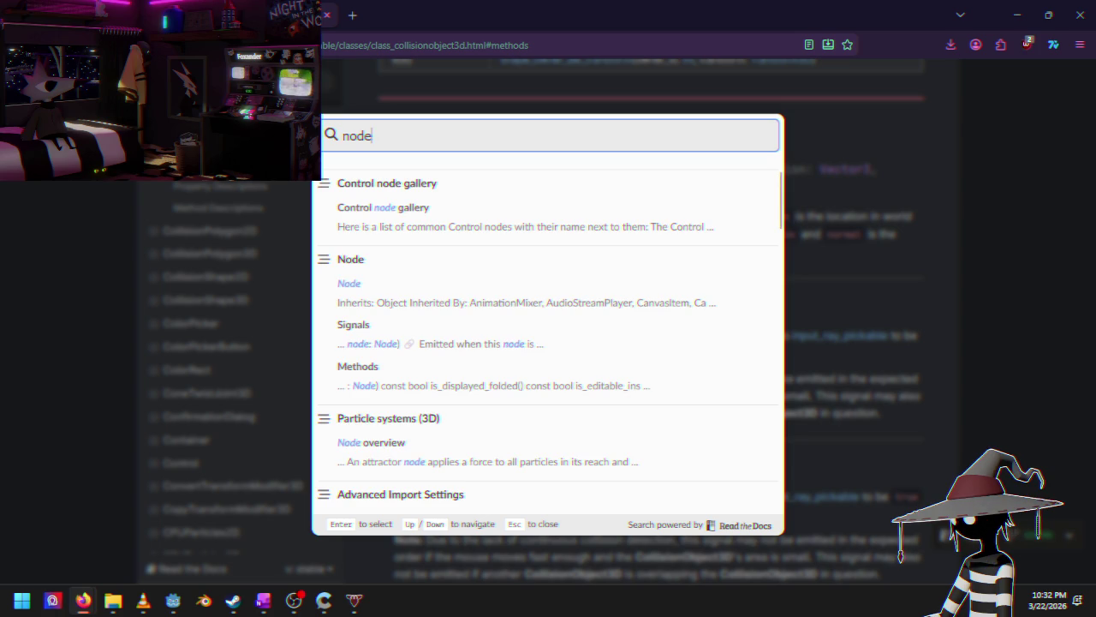
pyautogui.click(363, 266)
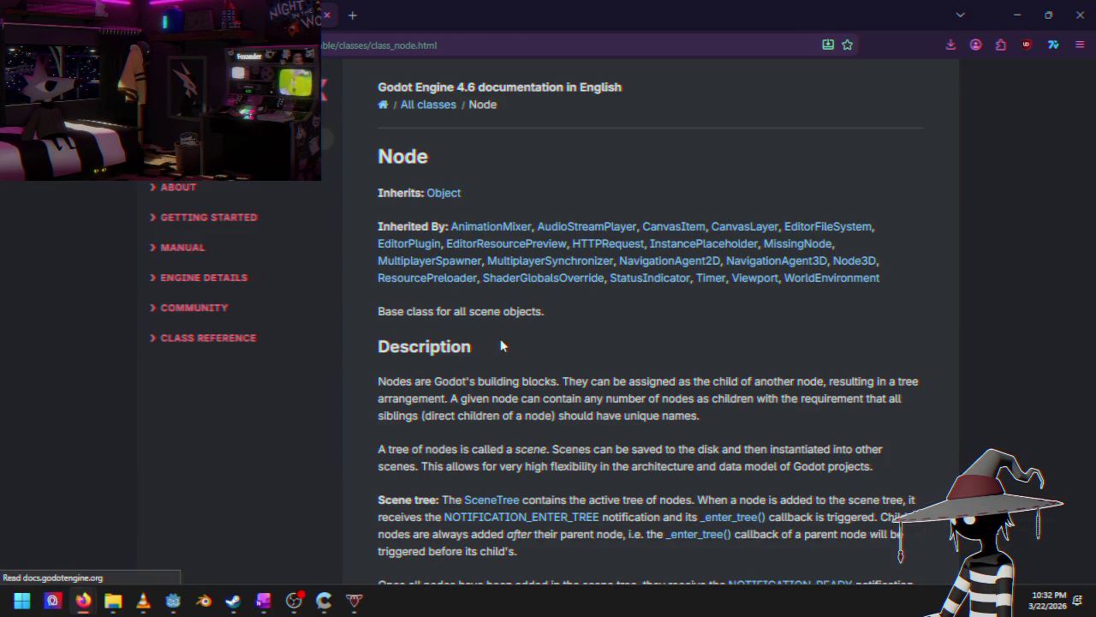
# Step: Read the Node class page, moving between its Methods table and Description
pyautogui.scroll(-5, 503, 257)
pyautogui.scroll(-10, 506, 309)
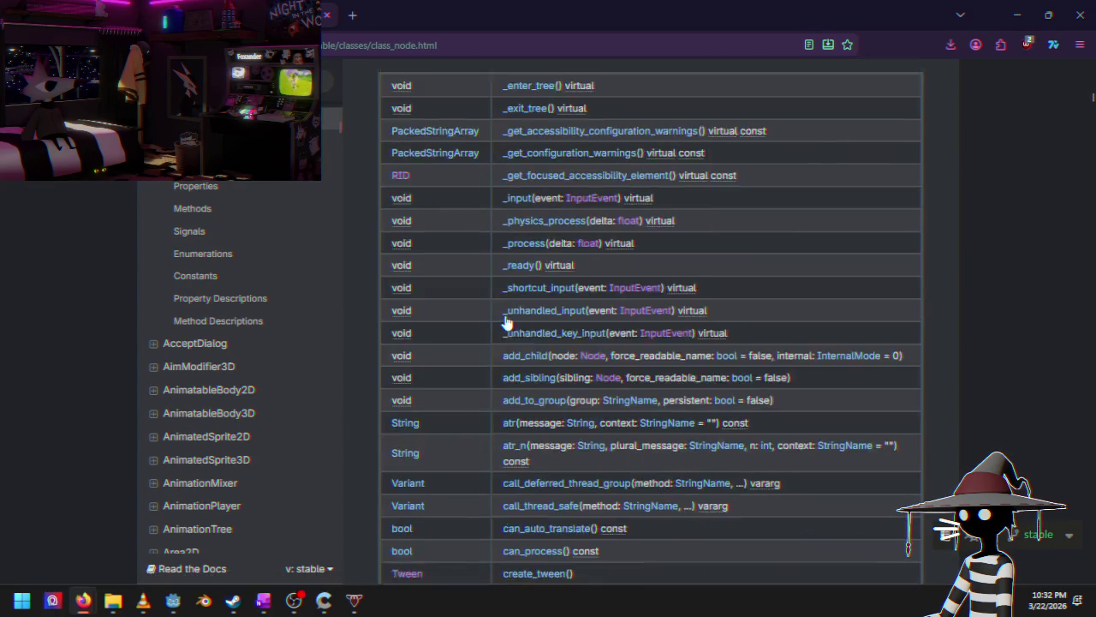
pyautogui.scroll(4, 506, 317)
pyautogui.scroll(2, 696, 301)
pyautogui.scroll(-7, 573, 306)
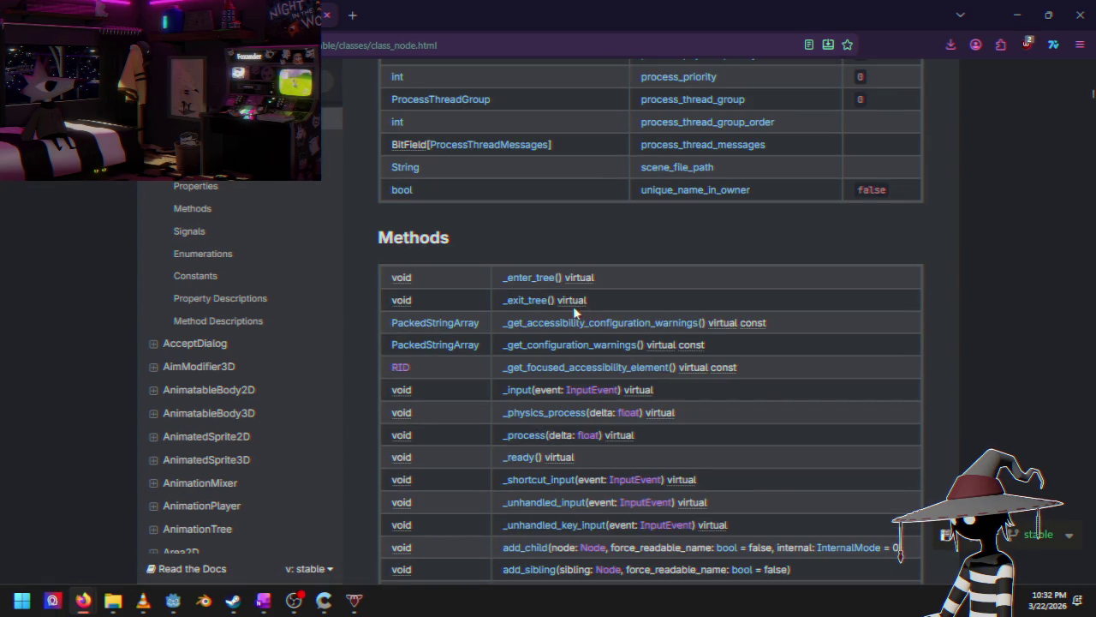
pyautogui.scroll(-12, 536, 257)
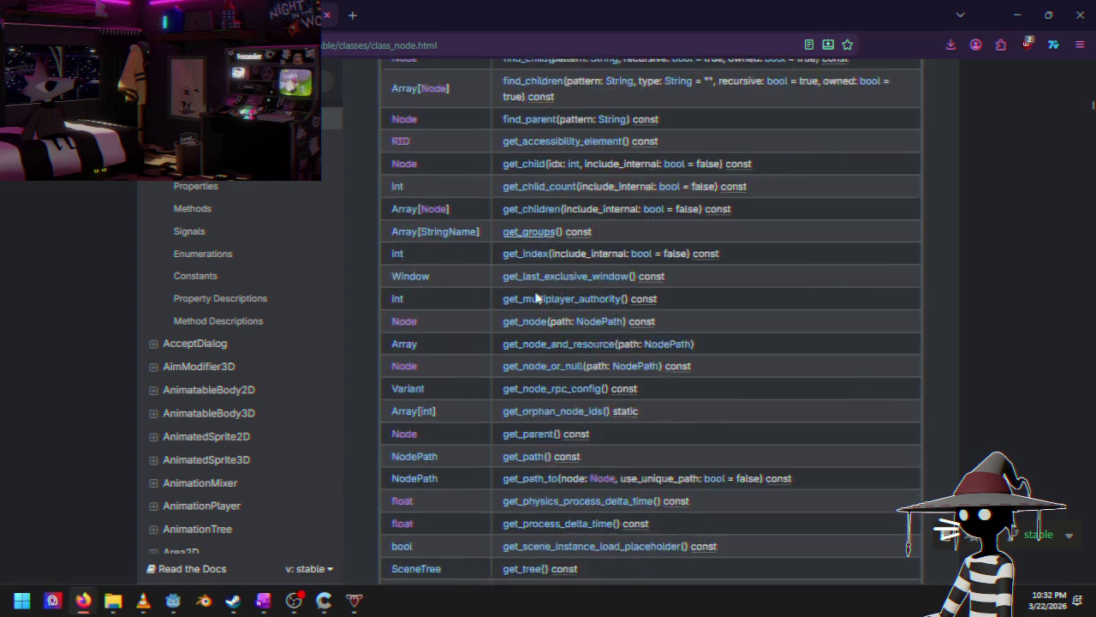
pyautogui.scroll(3, 536, 299)
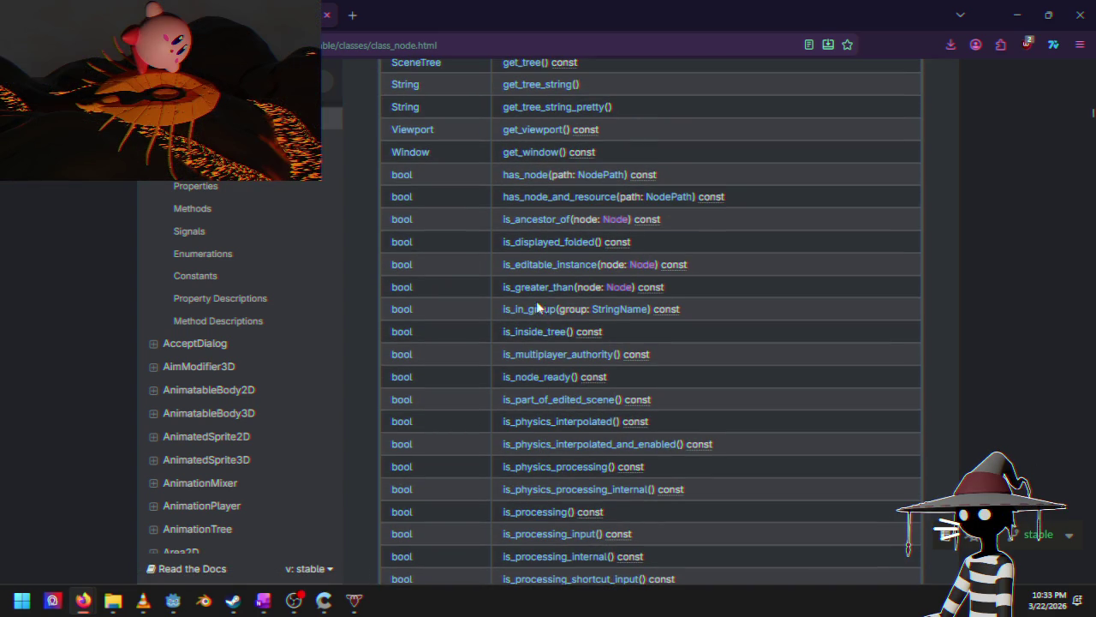
pyautogui.scroll(15, 587, 428)
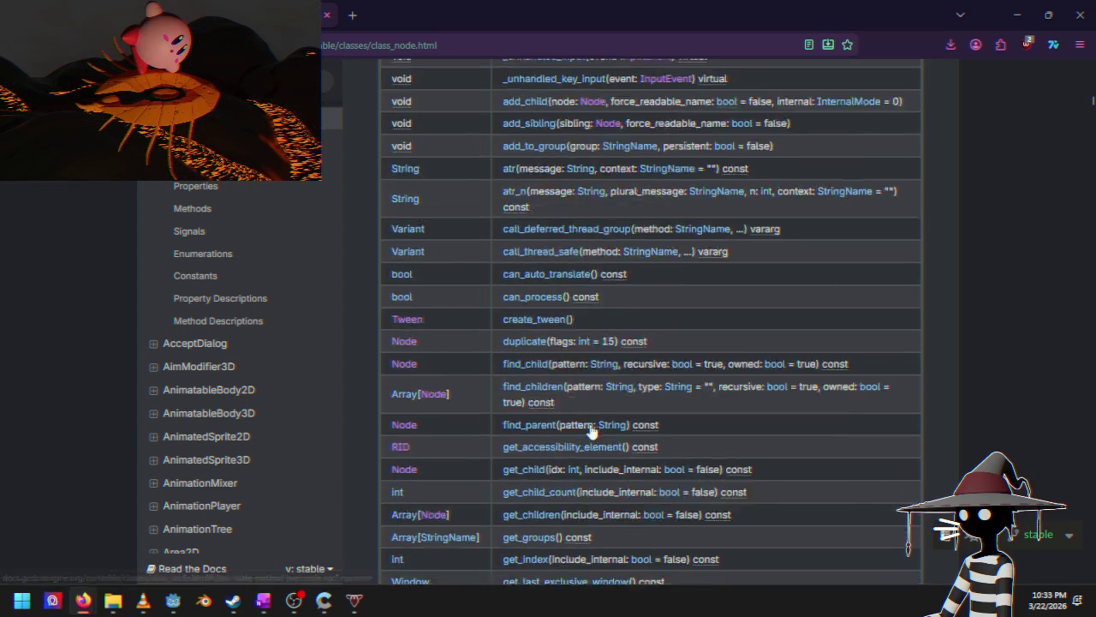
pyautogui.scroll(15, 582, 440)
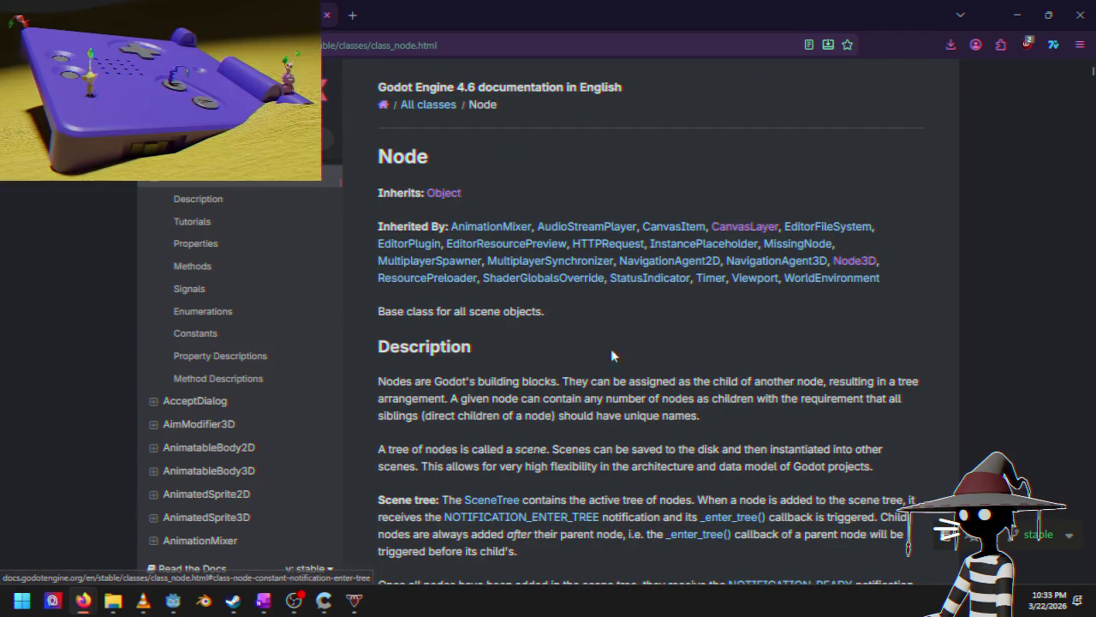
pyautogui.scroll(-5, 545, 485)
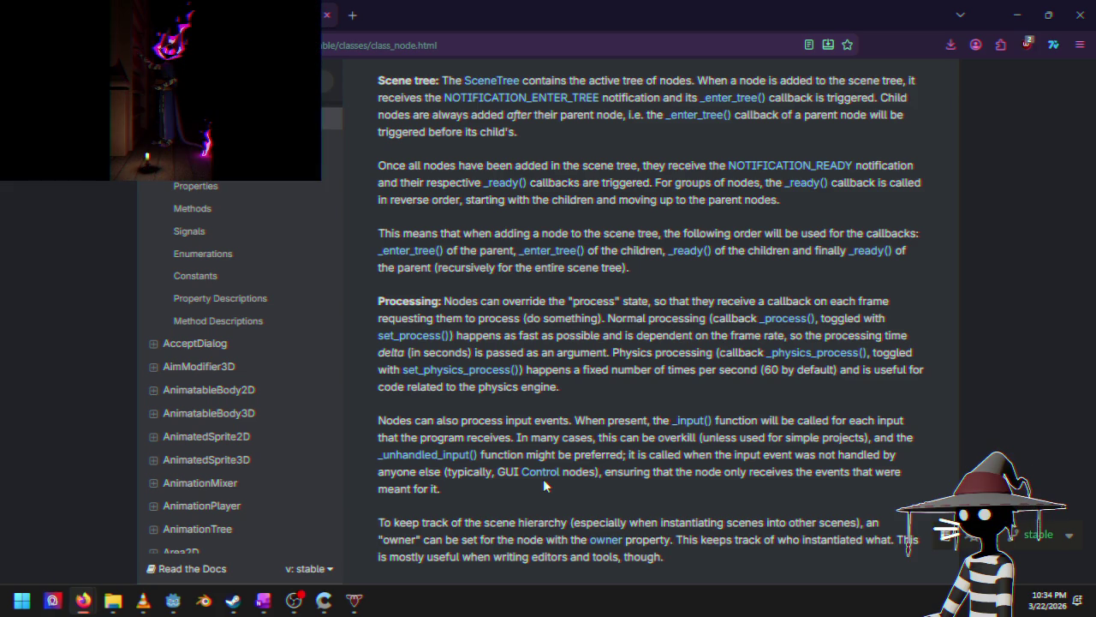
# Step: Scroll the Node page down to the methods around get_node_or_null, is_in_group and is_inside_tree
pyautogui.scroll(-5, 521, 340)
pyautogui.scroll(-20, 522, 340)
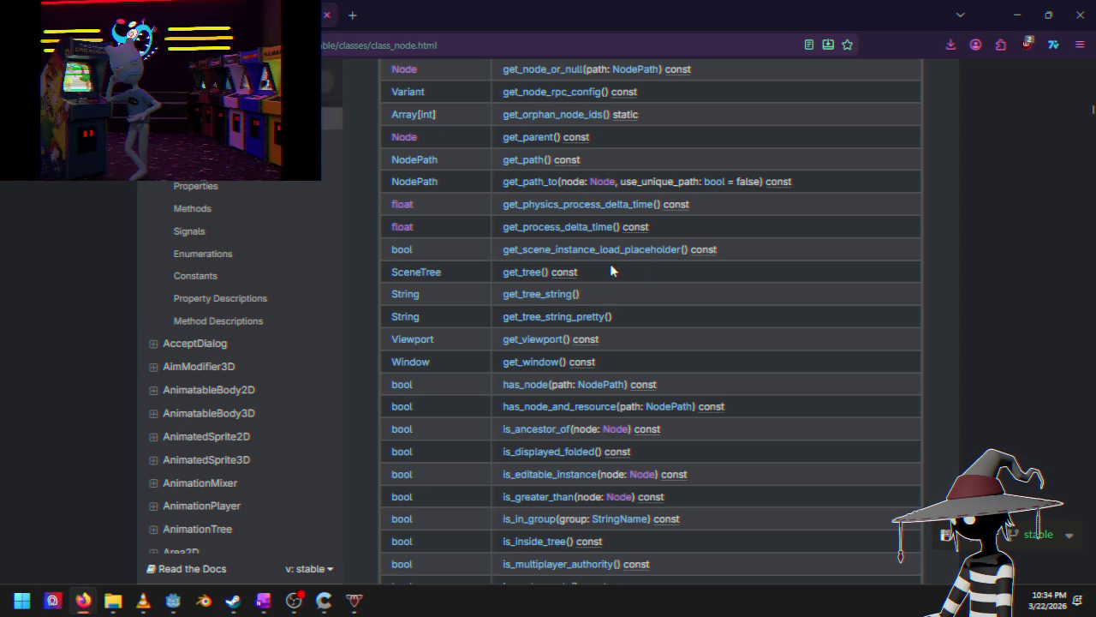
pyautogui.scroll(-3, 594, 284)
pyautogui.scroll(-3, 592, 356)
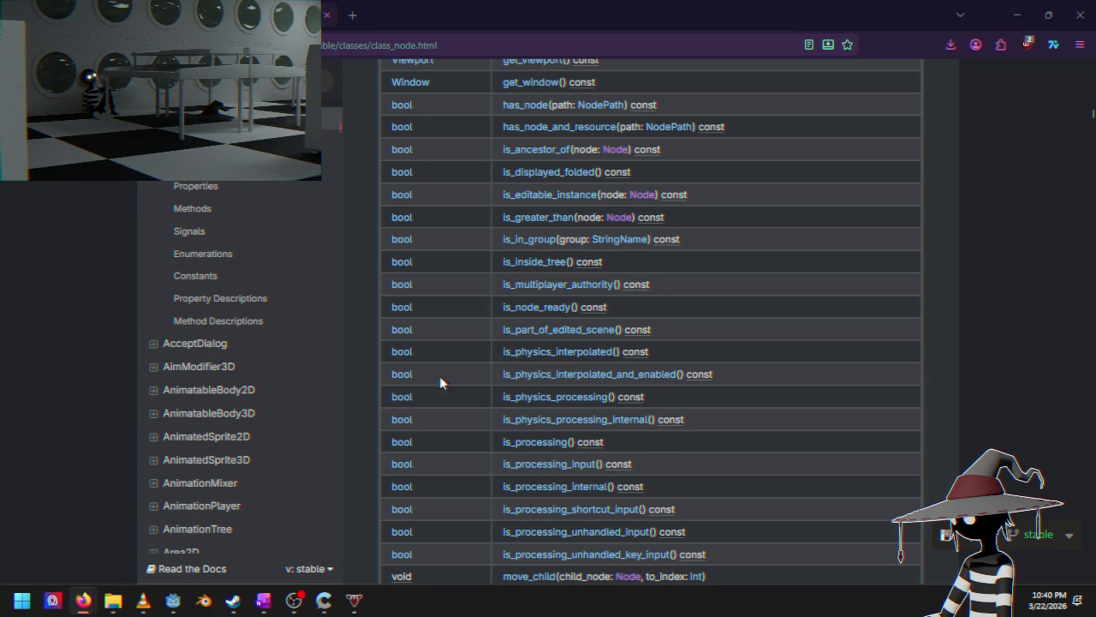
# Step: Scroll back up and find 'group' on the Node class page
pyautogui.scroll(3, 428, 403)
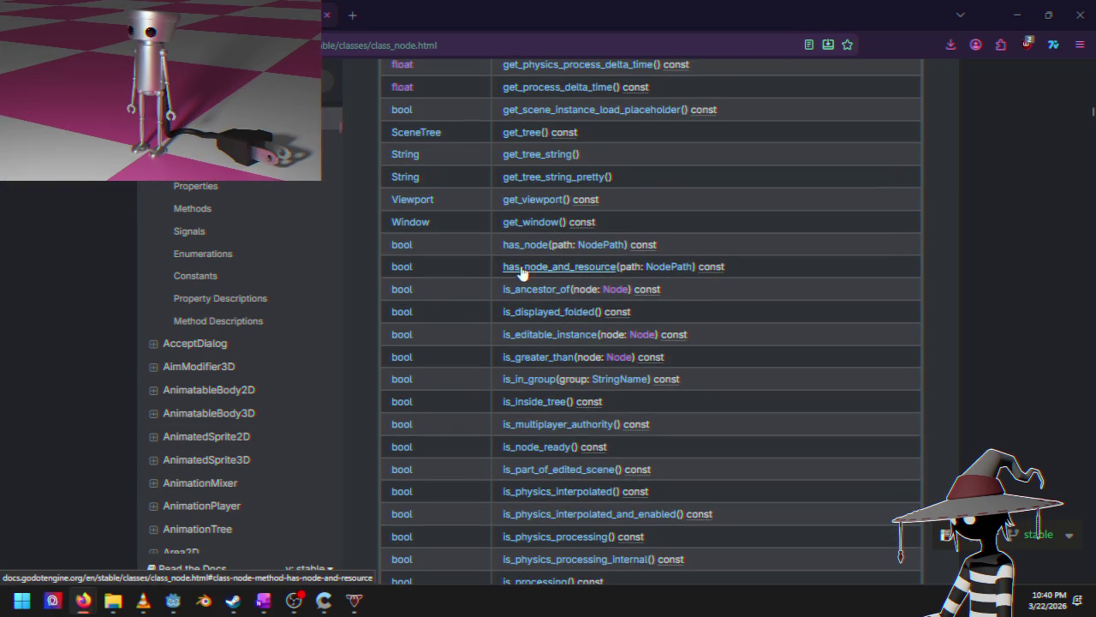
pyautogui.scroll(3, 516, 275)
pyautogui.scroll(3, 519, 308)
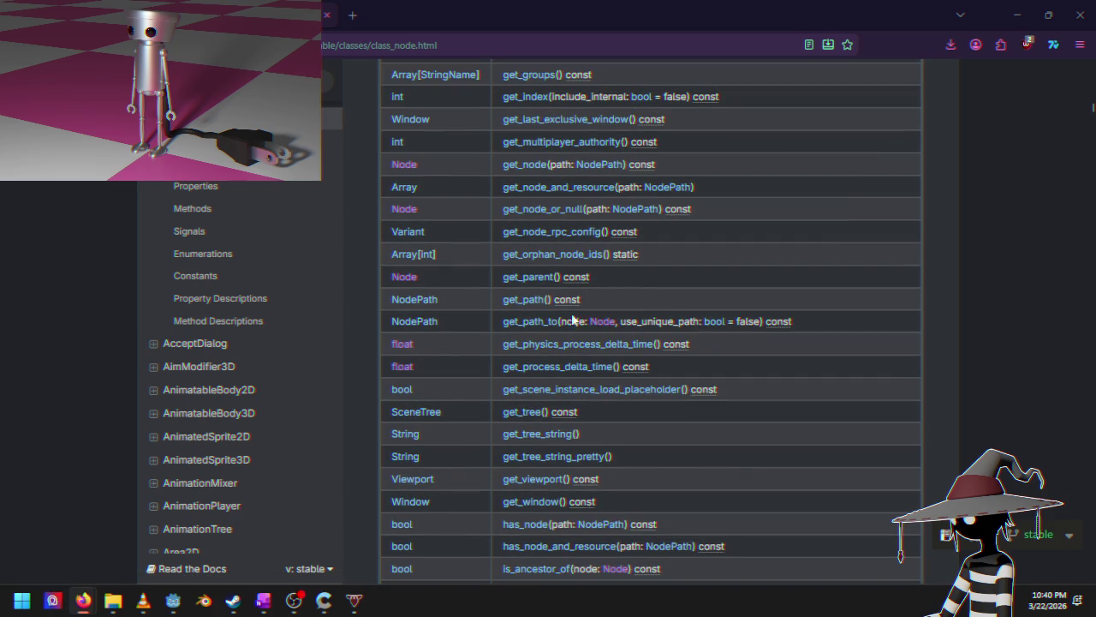
pyautogui.hotkey('ctrl', 'f')
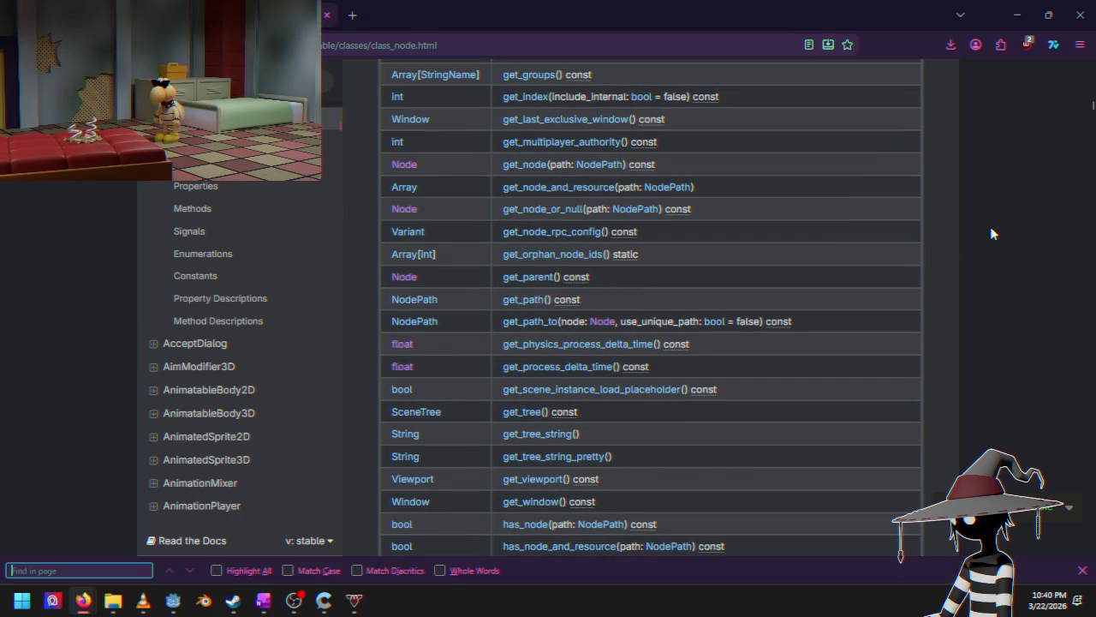
pyautogui.write('group')
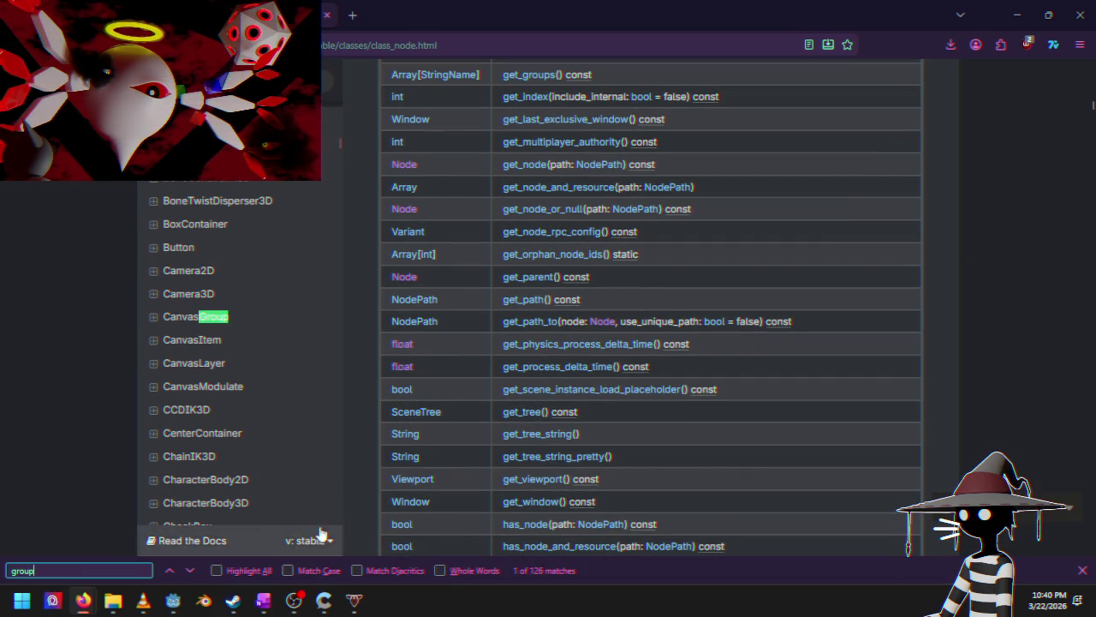
# Step: Step through the 'group' matches past add_to_group and get_groups to is_in_group, match 18 of 126
pyautogui.click(190, 580)
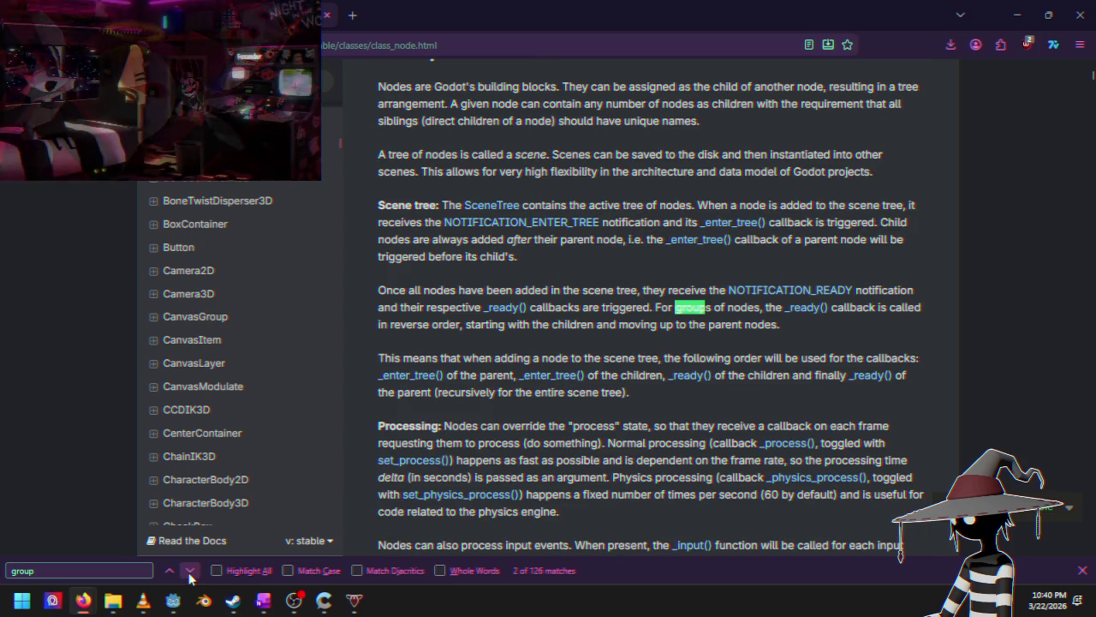
pyautogui.click(190, 580)
pyautogui.click(190, 580)
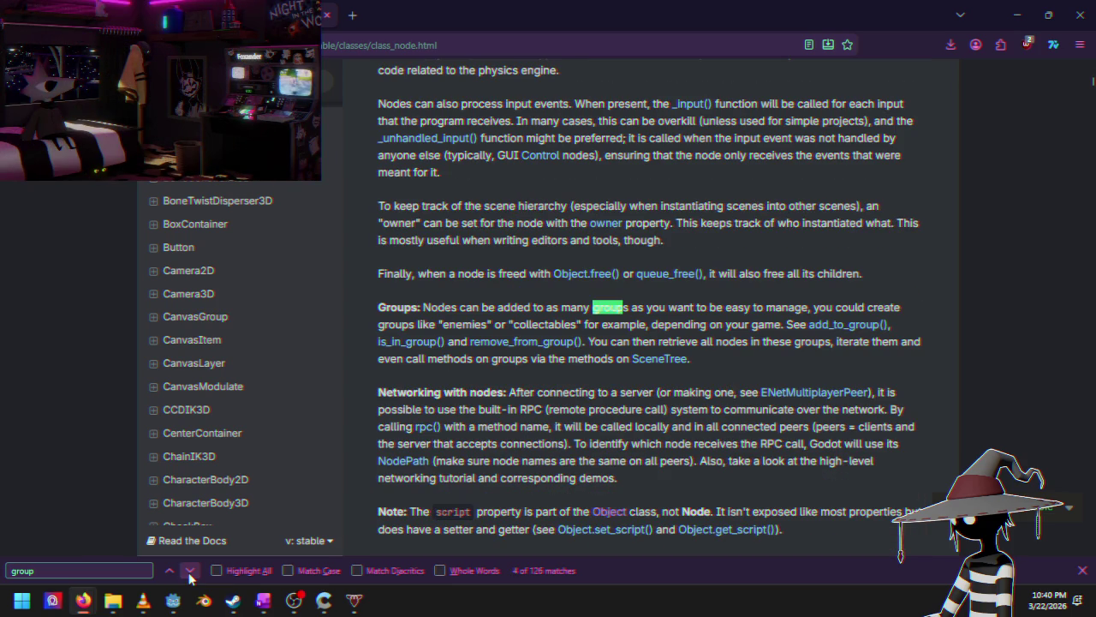
pyautogui.click(190, 580)
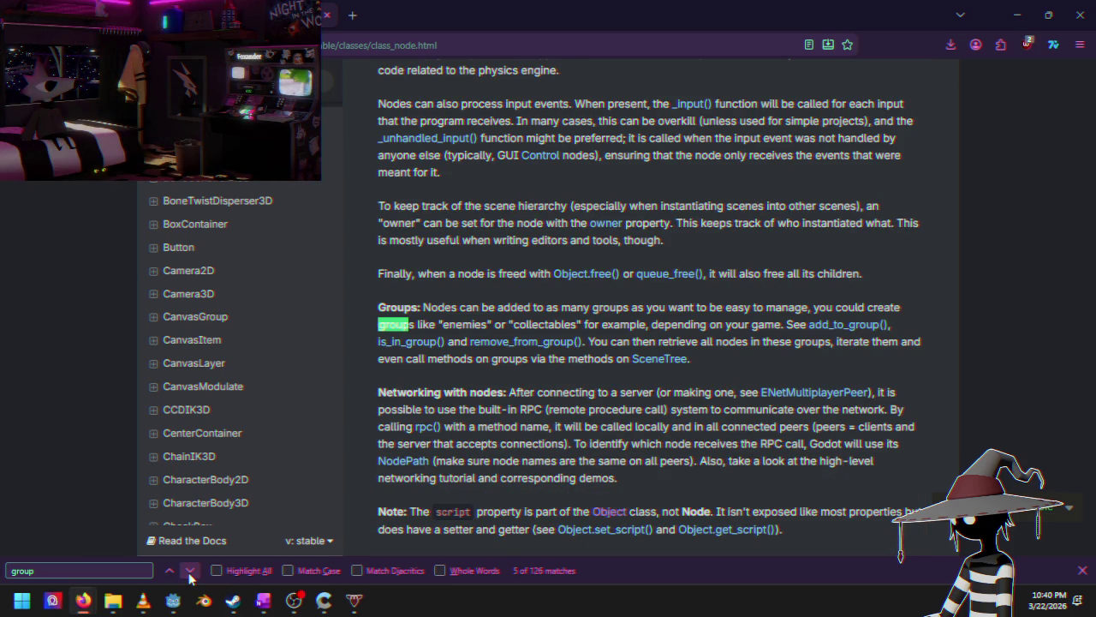
pyautogui.click(190, 580)
pyautogui.click(191, 580)
pyautogui.click(191, 580)
pyautogui.click(190, 580)
pyautogui.click(190, 580)
pyautogui.click(191, 579)
pyautogui.click(190, 576)
pyautogui.click(190, 575)
pyautogui.click(190, 576)
pyautogui.click(190, 575)
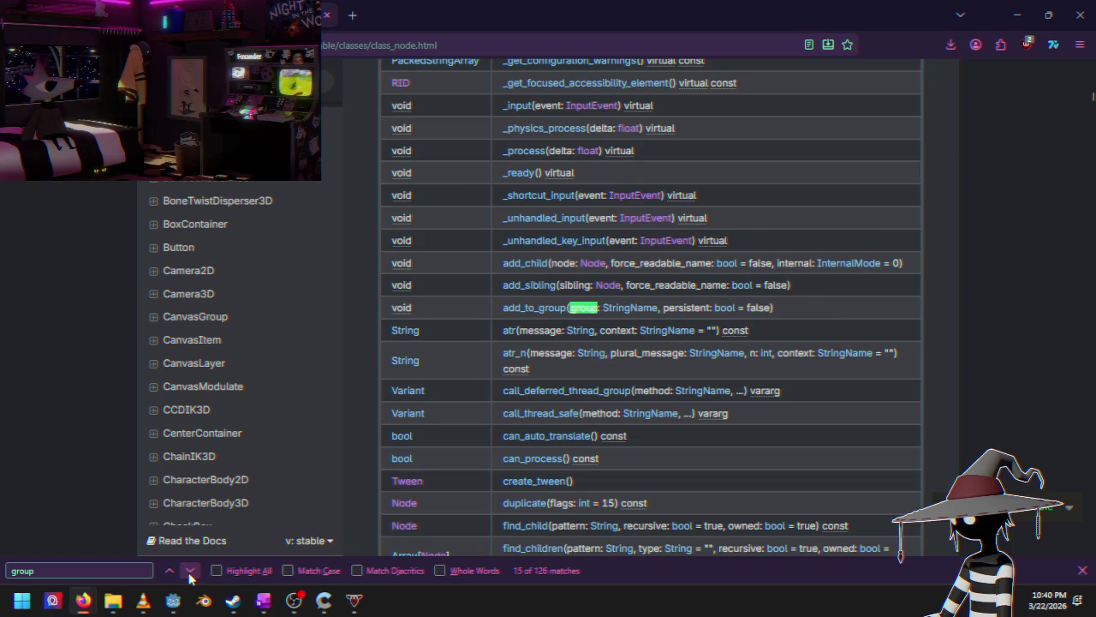
pyautogui.click(190, 576)
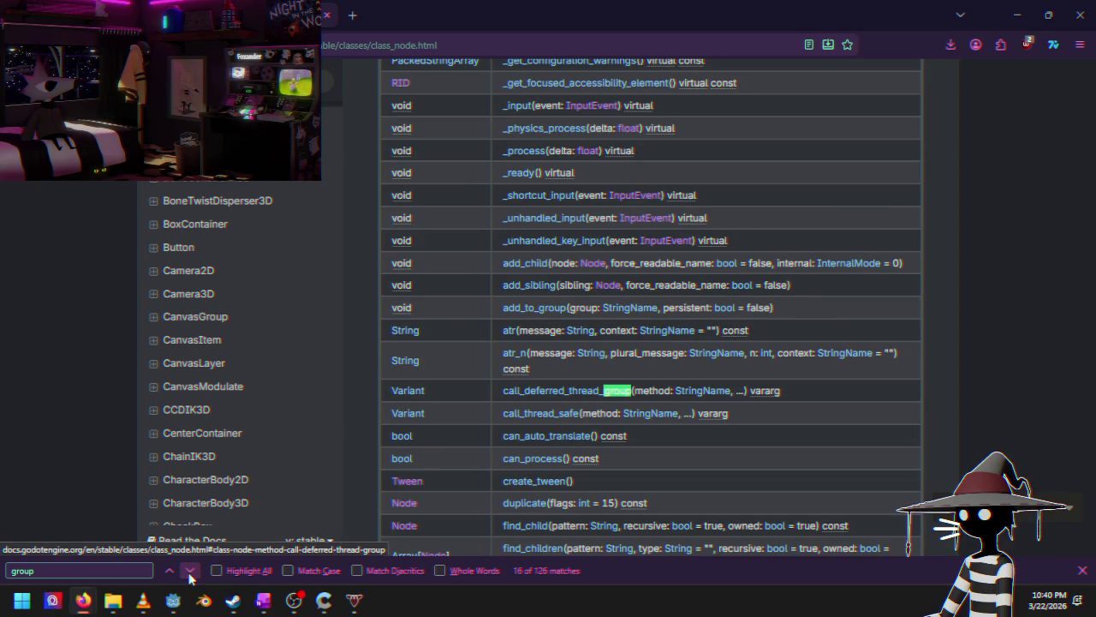
pyautogui.click(191, 575)
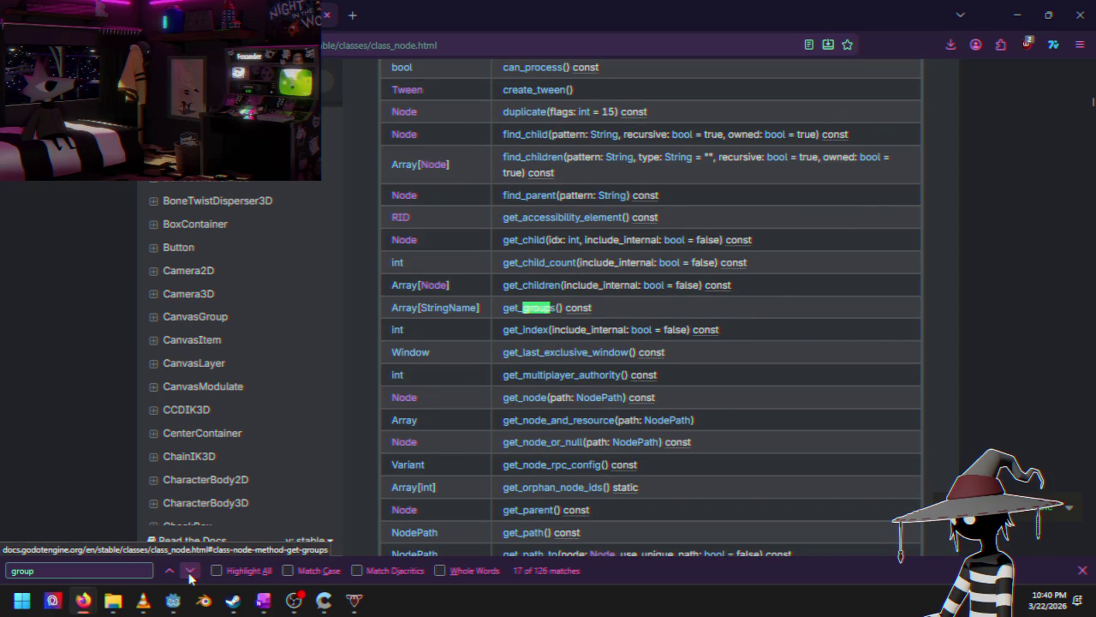
pyautogui.click(190, 575)
pyautogui.click(190, 575)
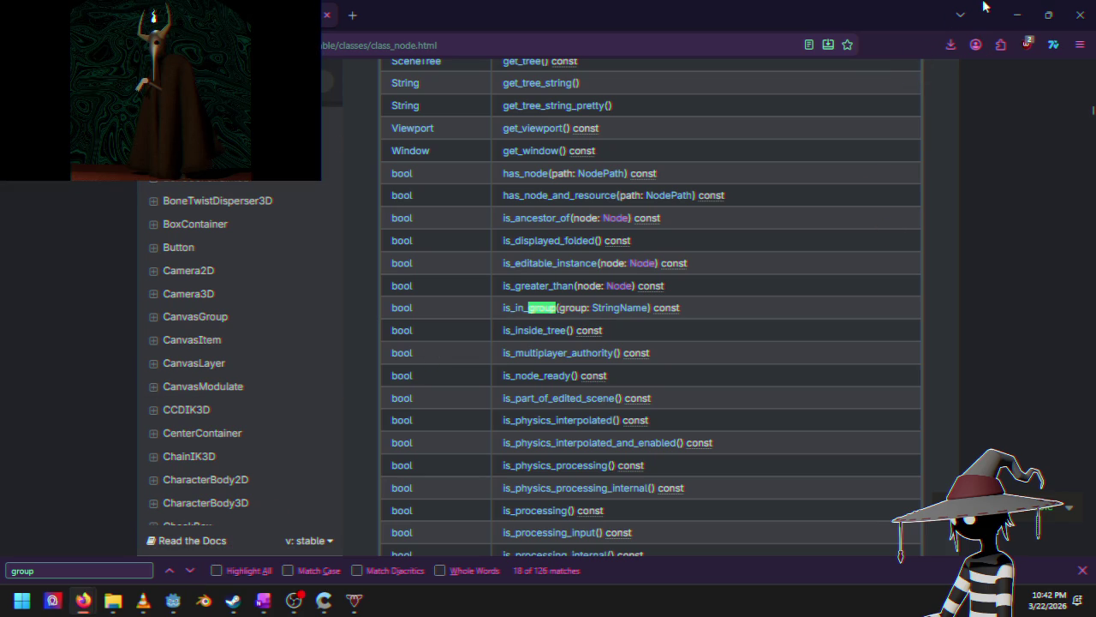
# Step: Back in the editor, select the Cruiser car in the course viewport
pyautogui.click(1016, 15)
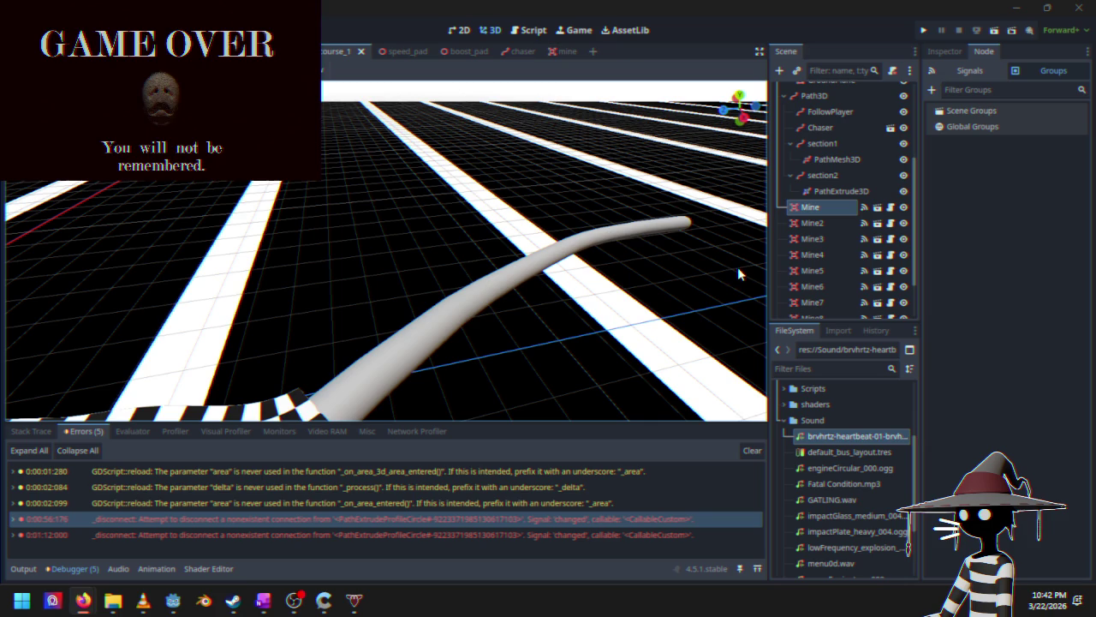
pyautogui.click(455, 230)
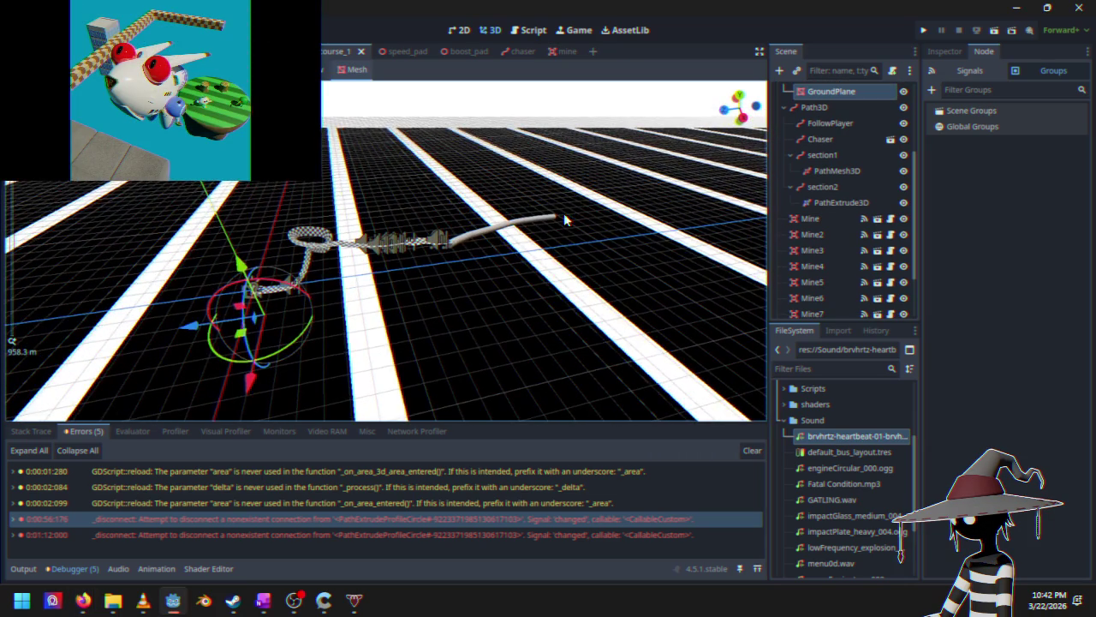
pyautogui.moveTo(564, 213); pyautogui.dragTo(581, 175)
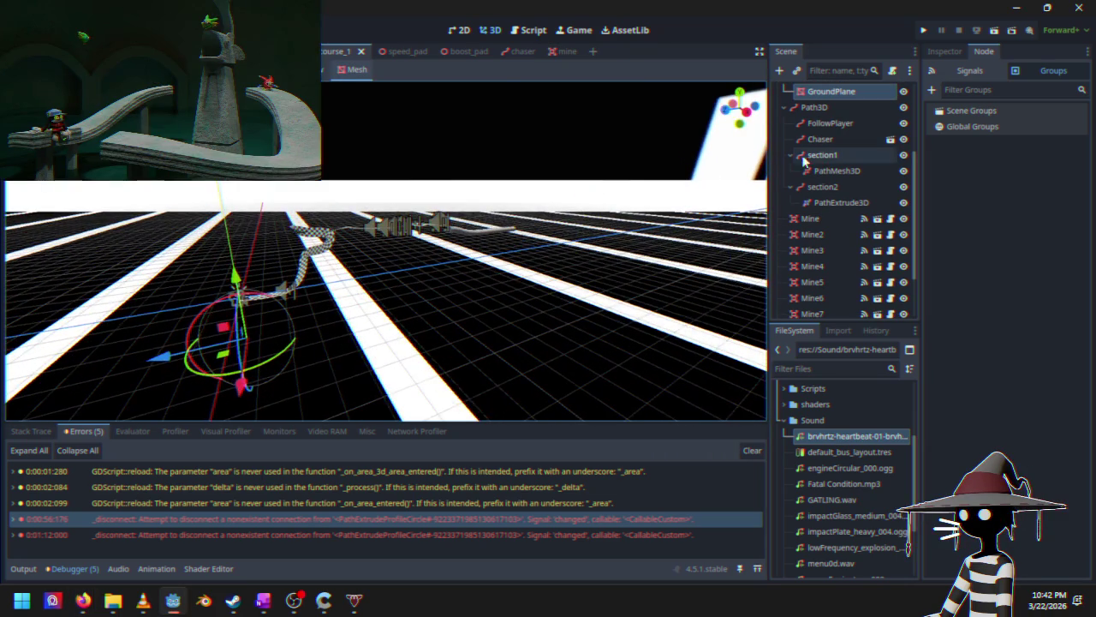
pyautogui.scroll(4, 818, 163)
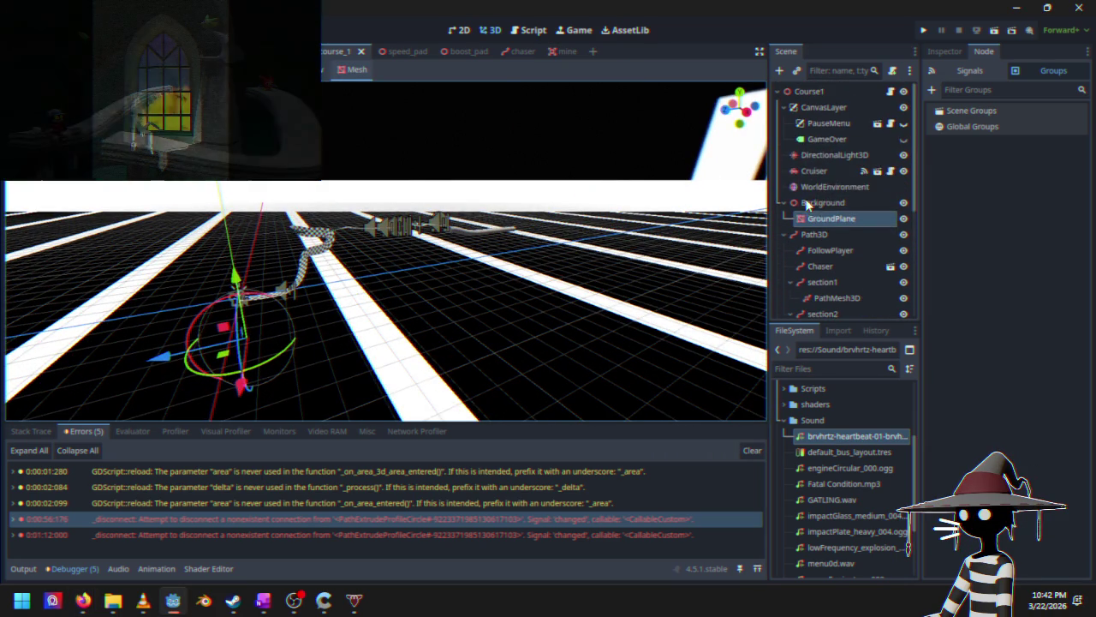
pyautogui.click(822, 170)
pyautogui.moveTo(563, 245)
pyautogui.mouseDown()
pyautogui.moveTo(539, 257)
pyautogui.moveTo(705, 267)
pyautogui.mouseUp()
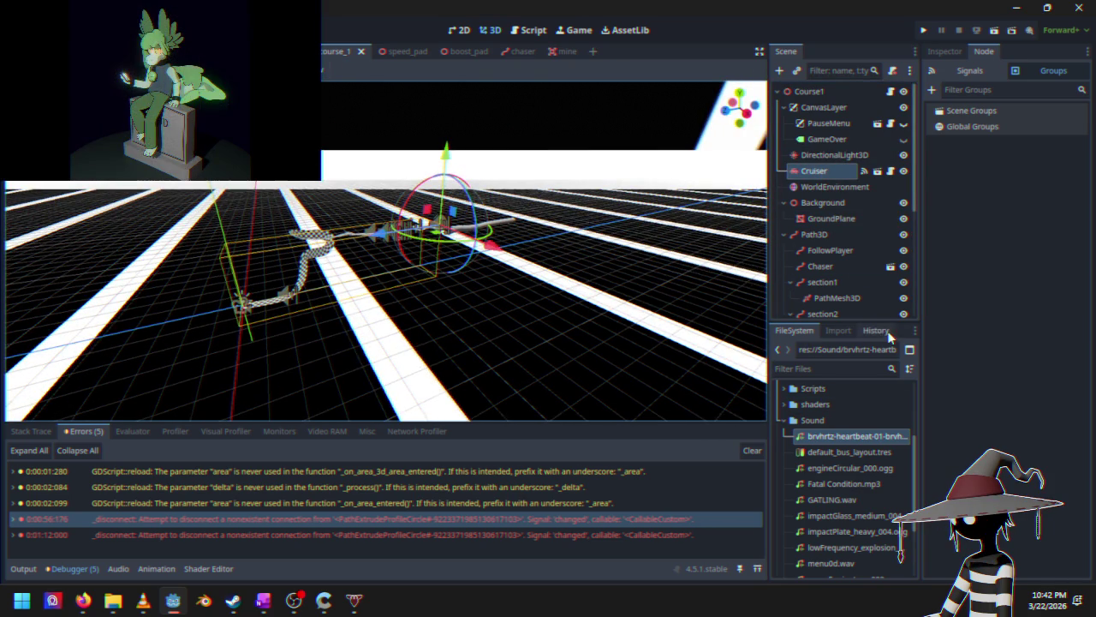
# Step: Reset the Cruiser's Transform position to 0, 0, 0, frame it, and launch a playtest
pyautogui.click(945, 50)
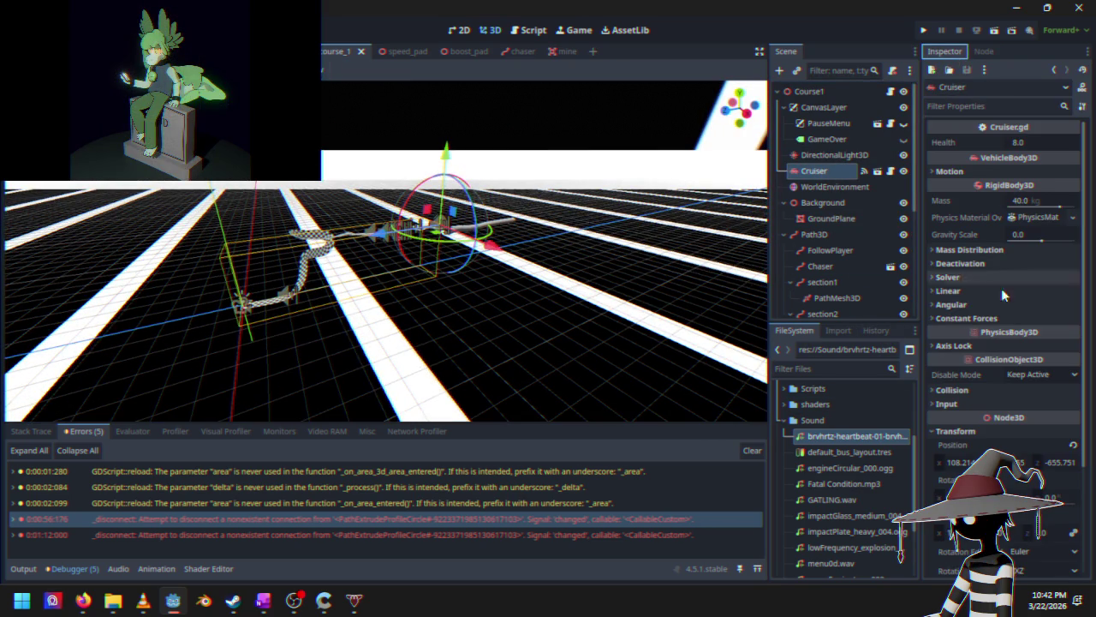
pyautogui.scroll(-3, 981, 301)
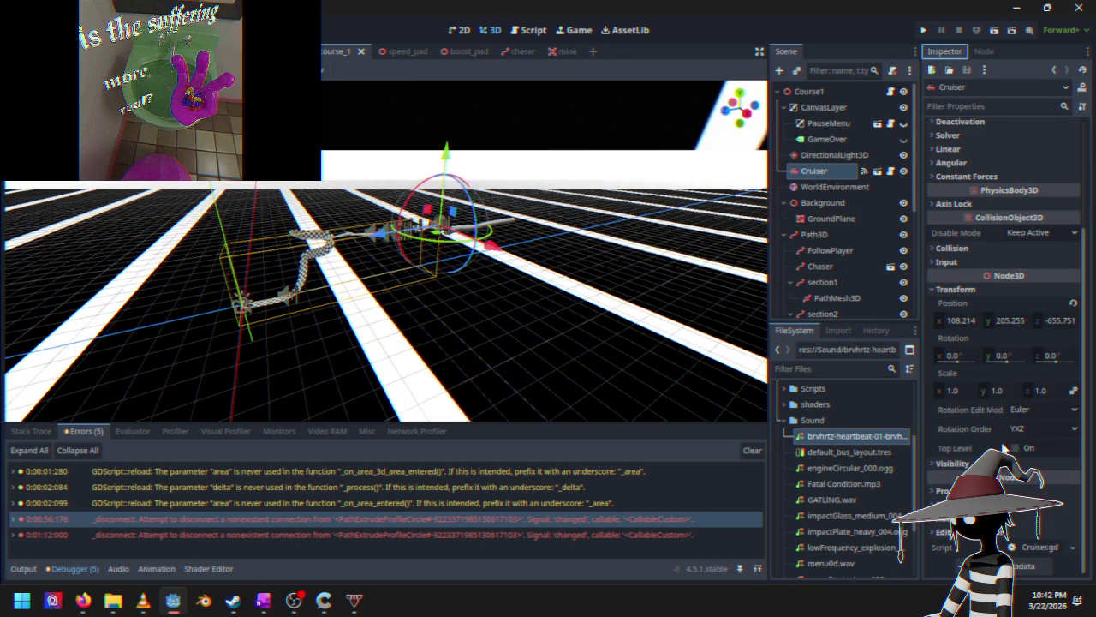
pyautogui.click(1074, 304)
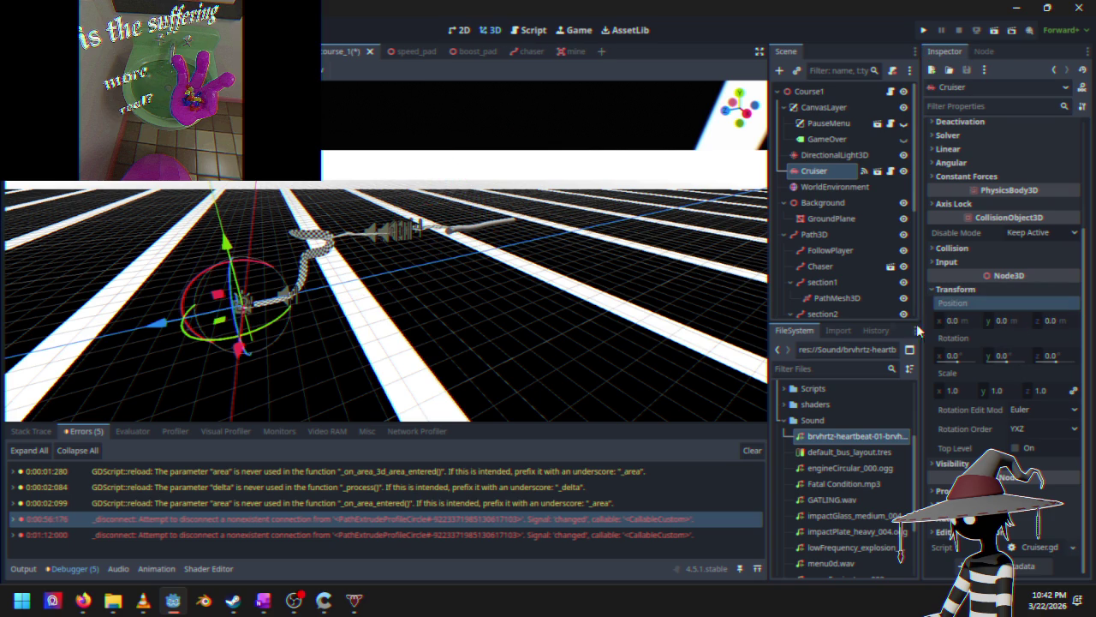
pyautogui.press('f')
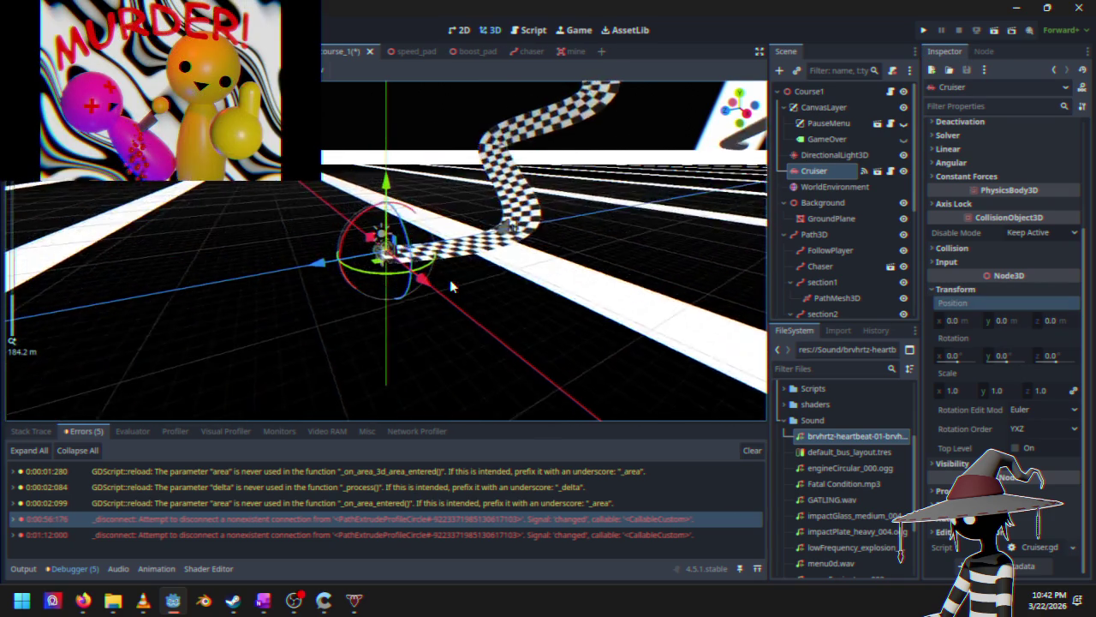
pyautogui.moveTo(377, 199); pyautogui.dragTo(295, 240)
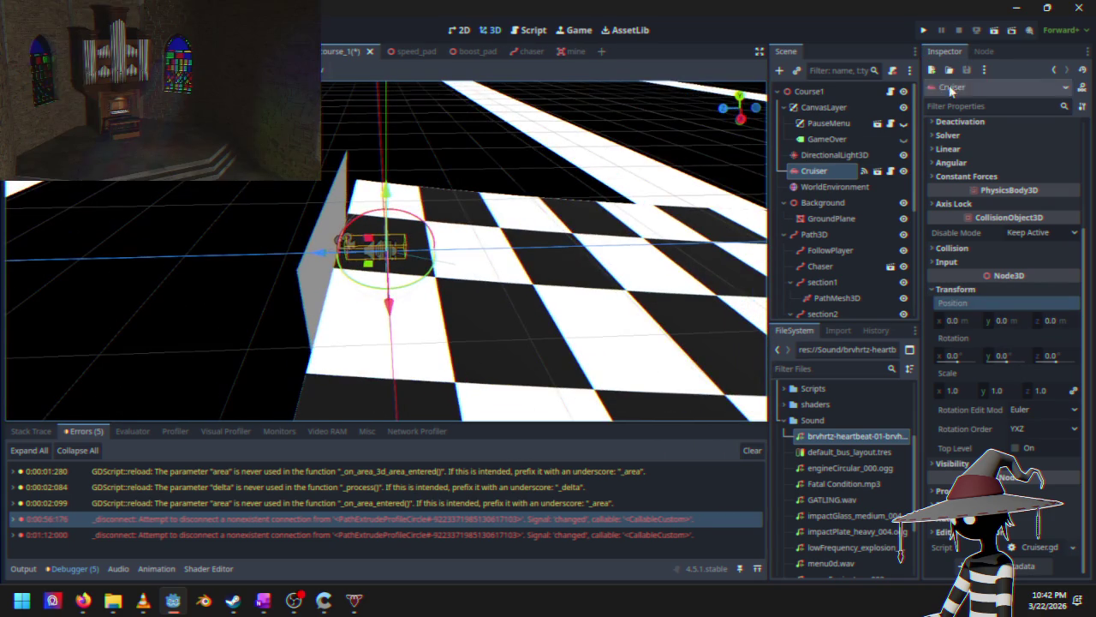
pyautogui.click(924, 31)
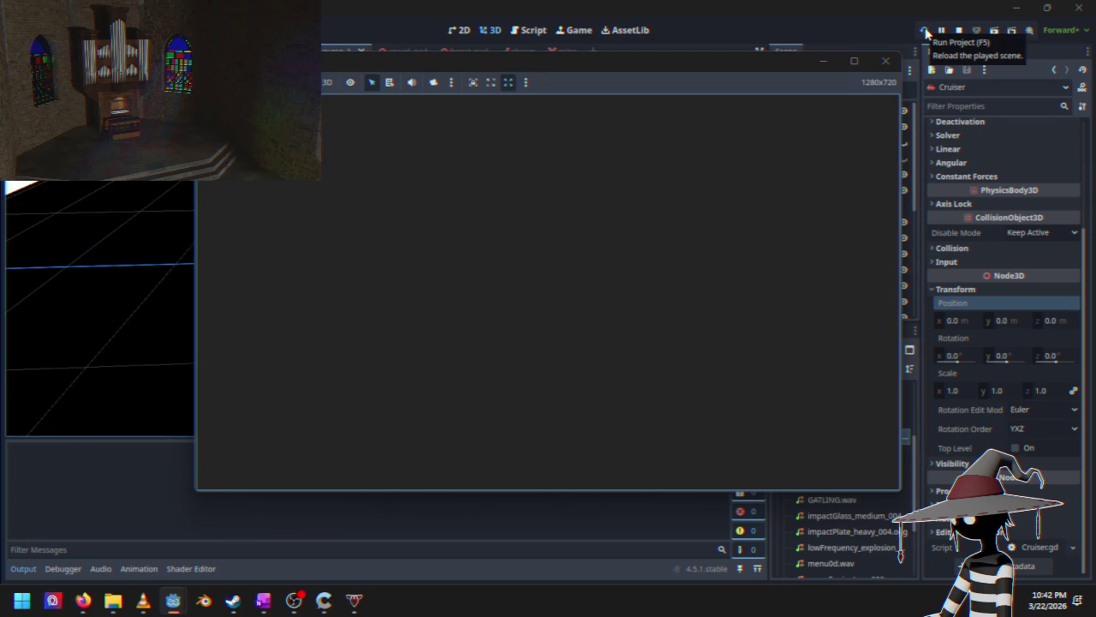
pyautogui.press('Return')
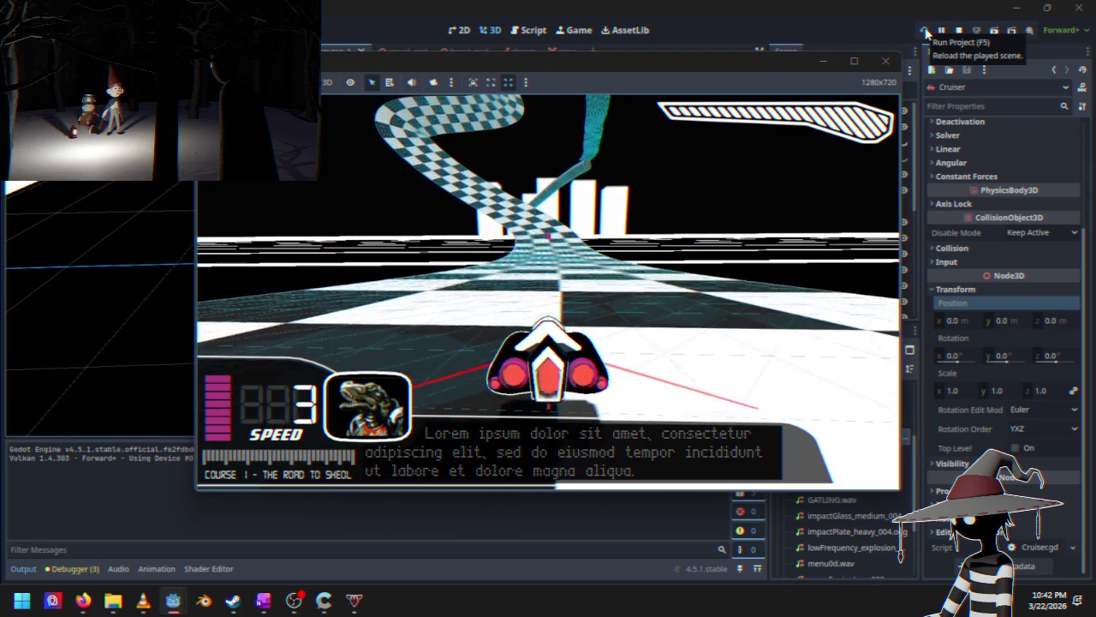
pyautogui.press('Escape')
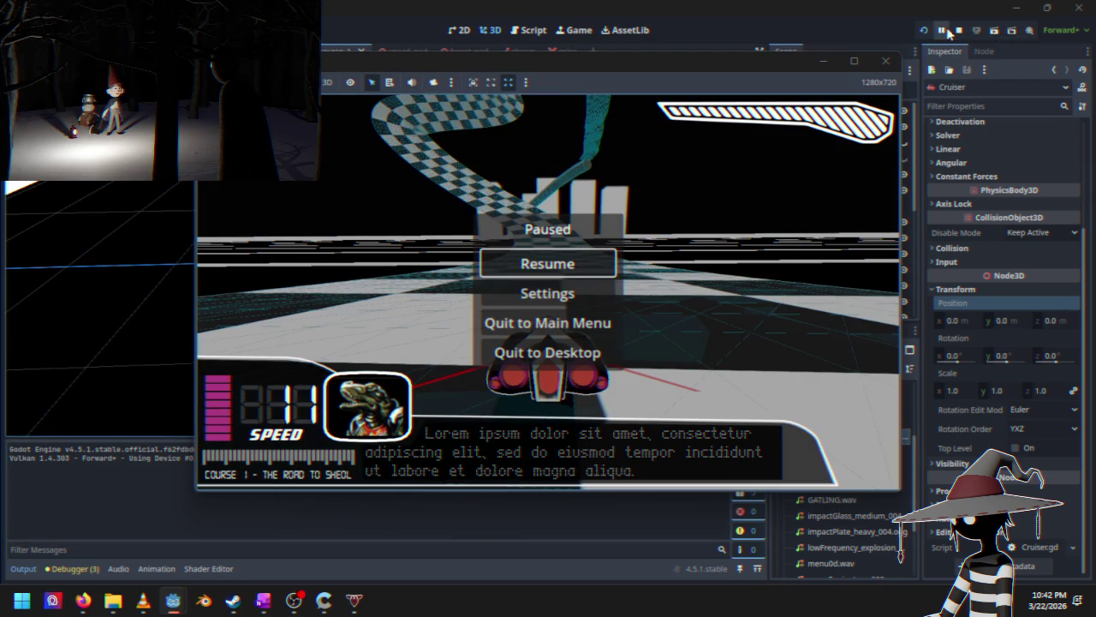
pyautogui.click(958, 31)
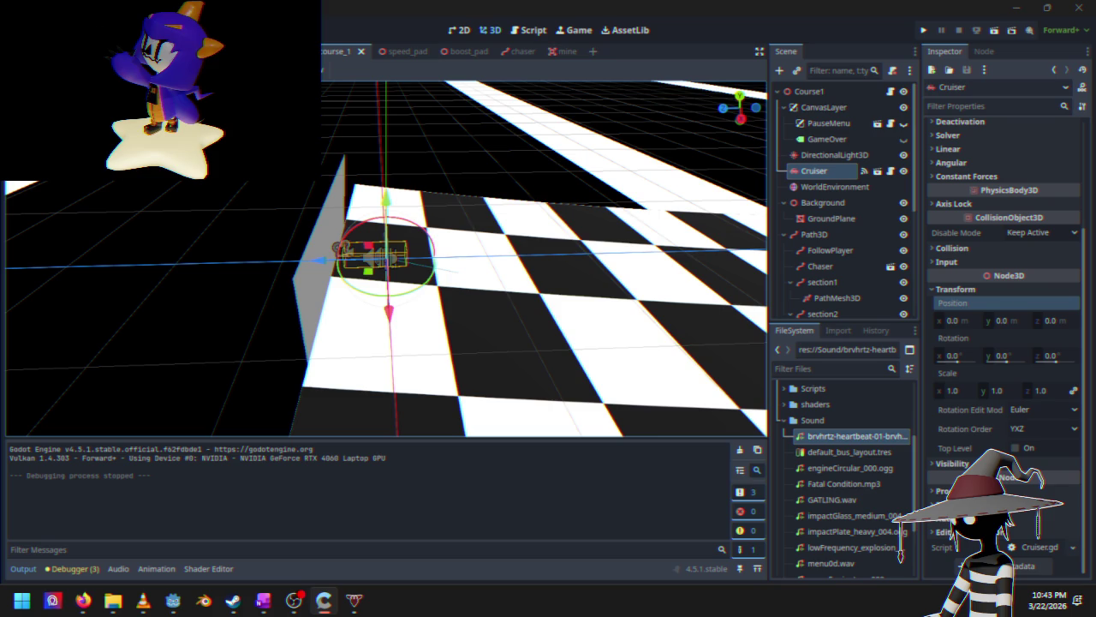
pyautogui.click(83, 30)
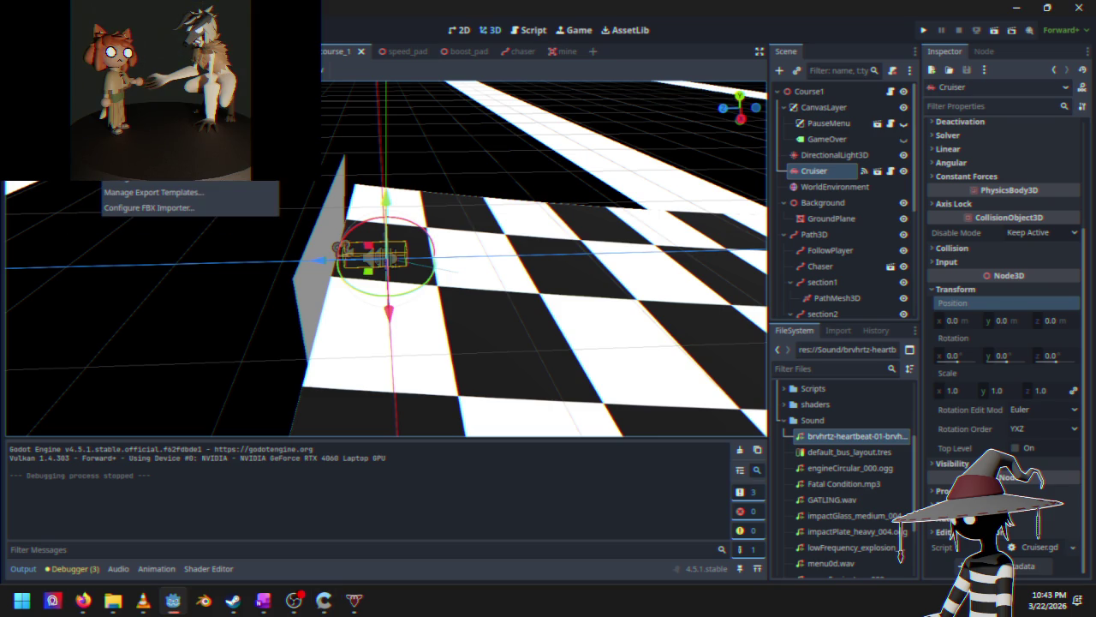
pyautogui.click(133, 53)
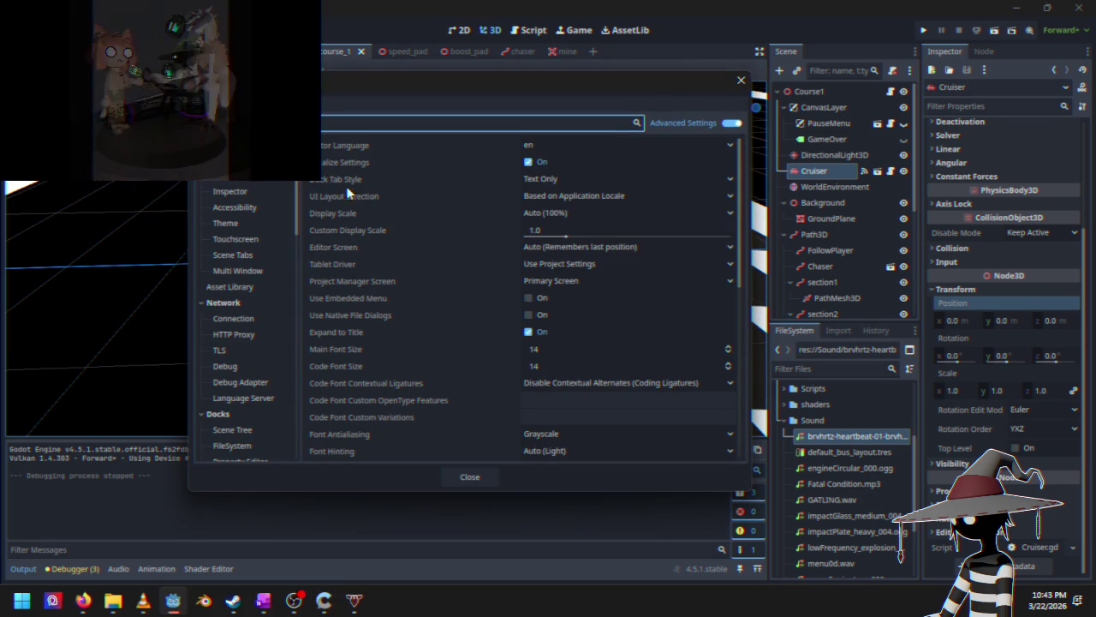
pyautogui.click(741, 83)
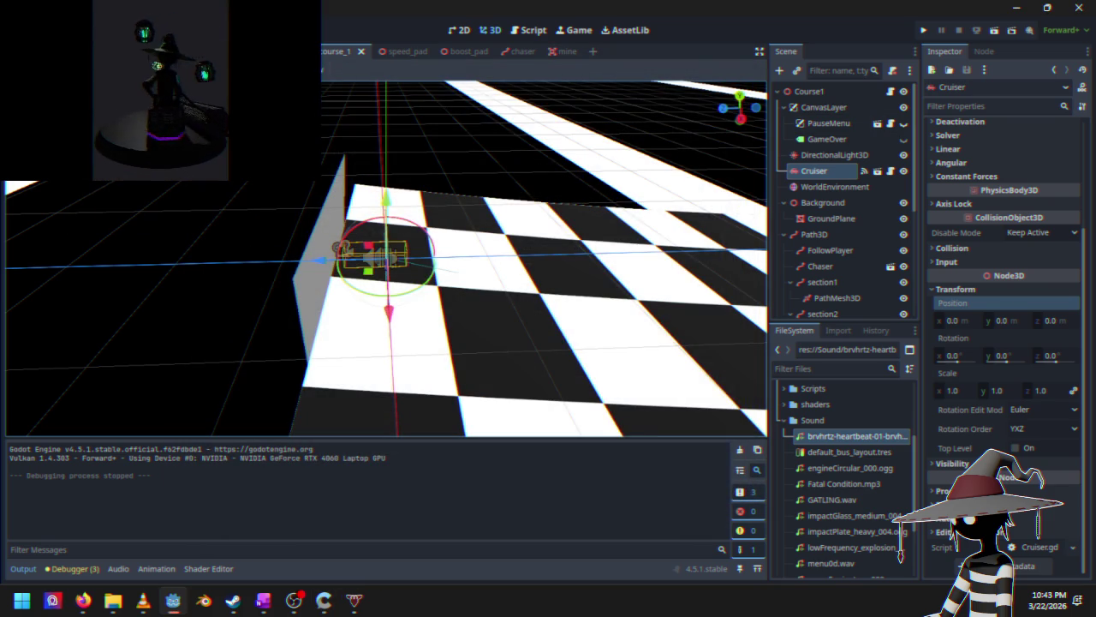
pyautogui.click(85, 30)
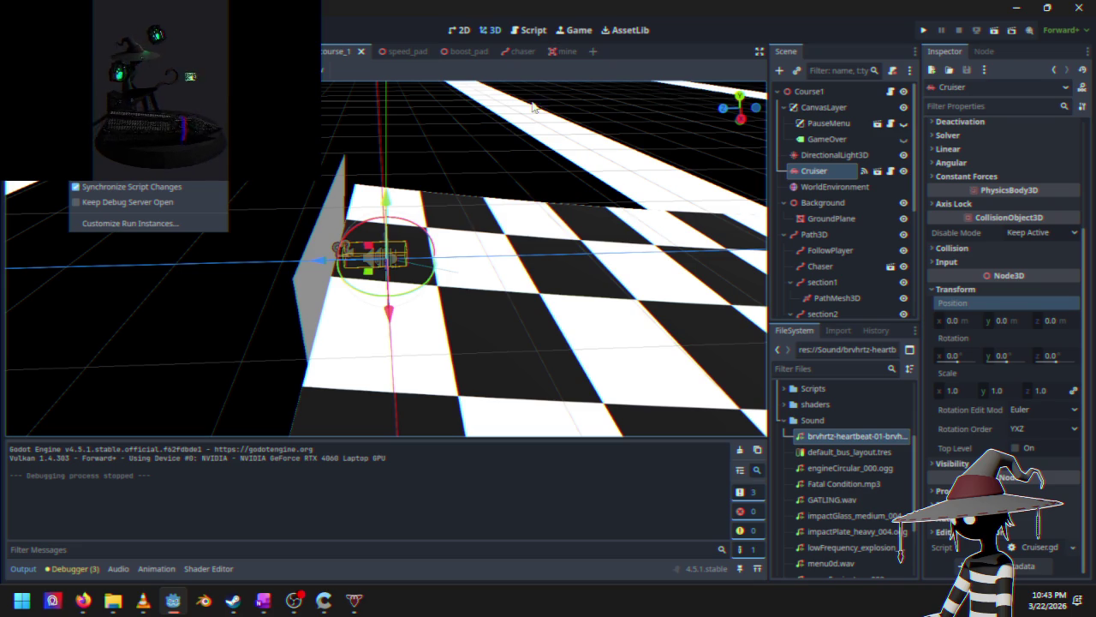
pyautogui.click(928, 31)
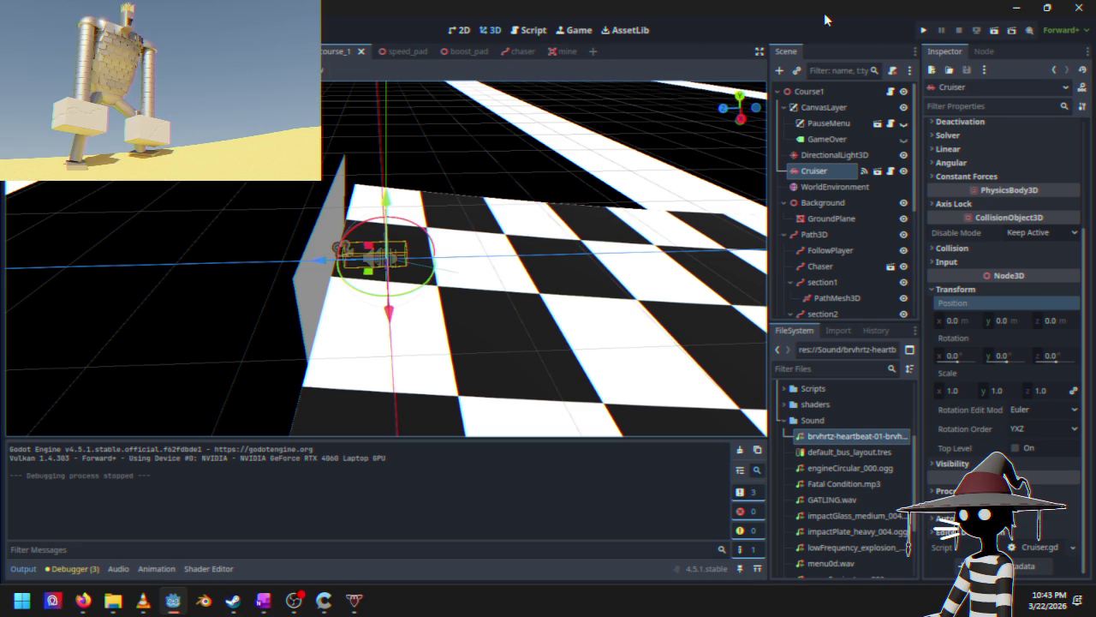
pyautogui.press('F5')
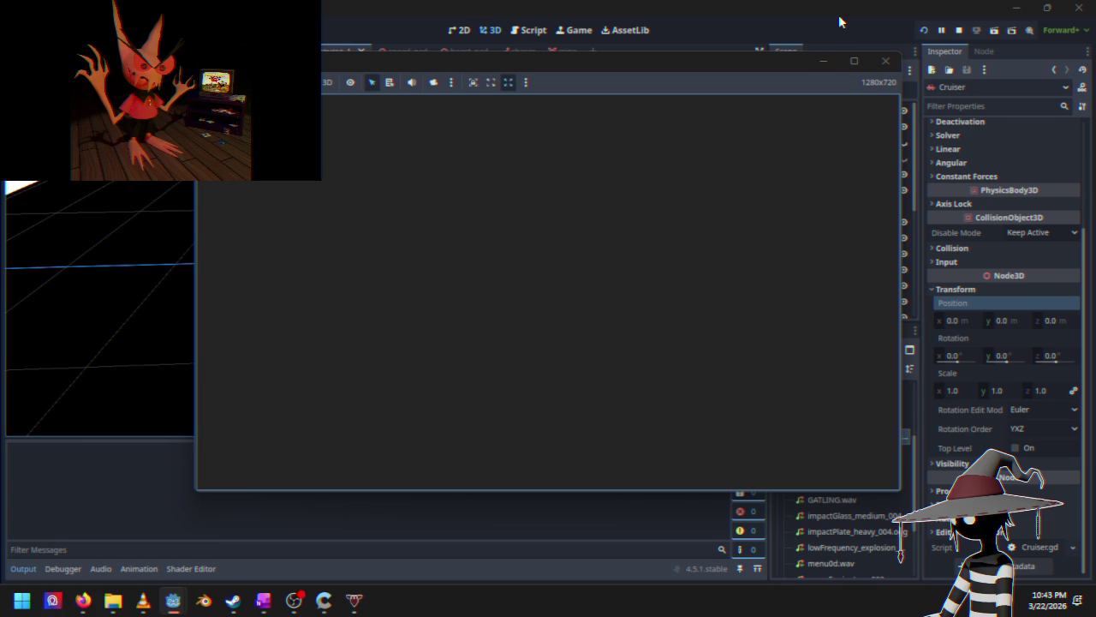
# Step: Start the race, steer the Cruiser through Course 1's turns and banked curves, then stop the game
pyautogui.press('Return')
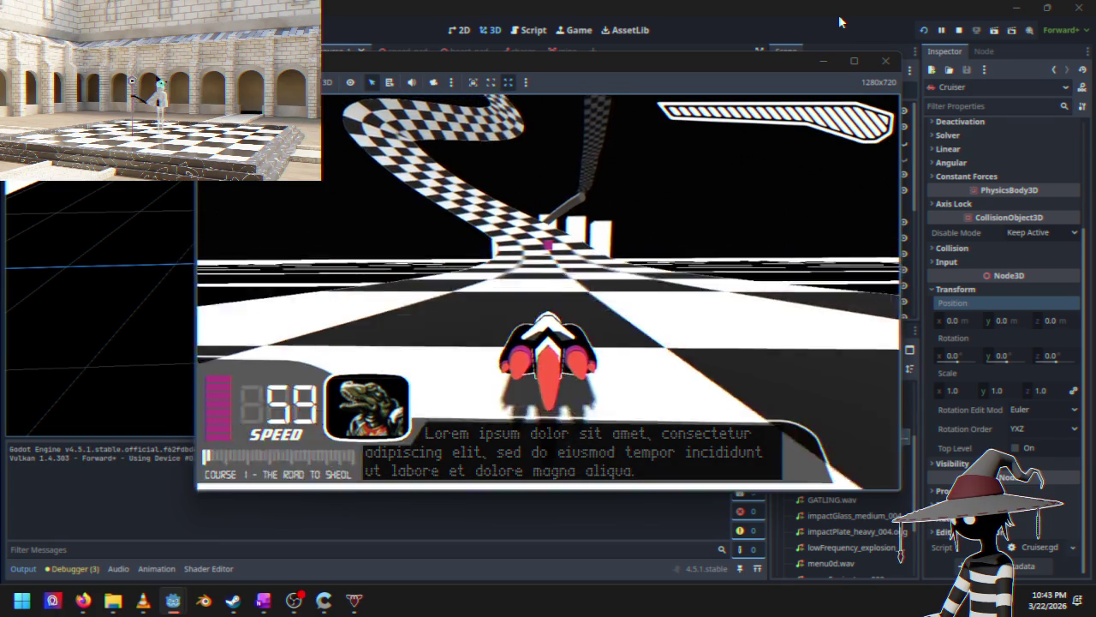
pyautogui.press('Left')
pyautogui.press('Right')
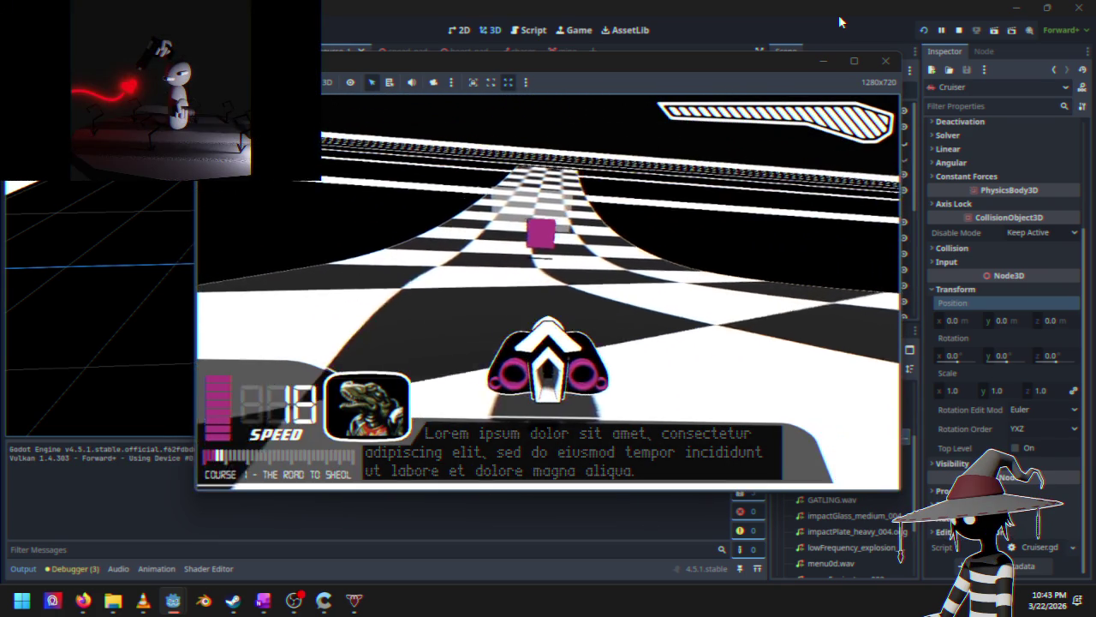
pyautogui.press('Right')
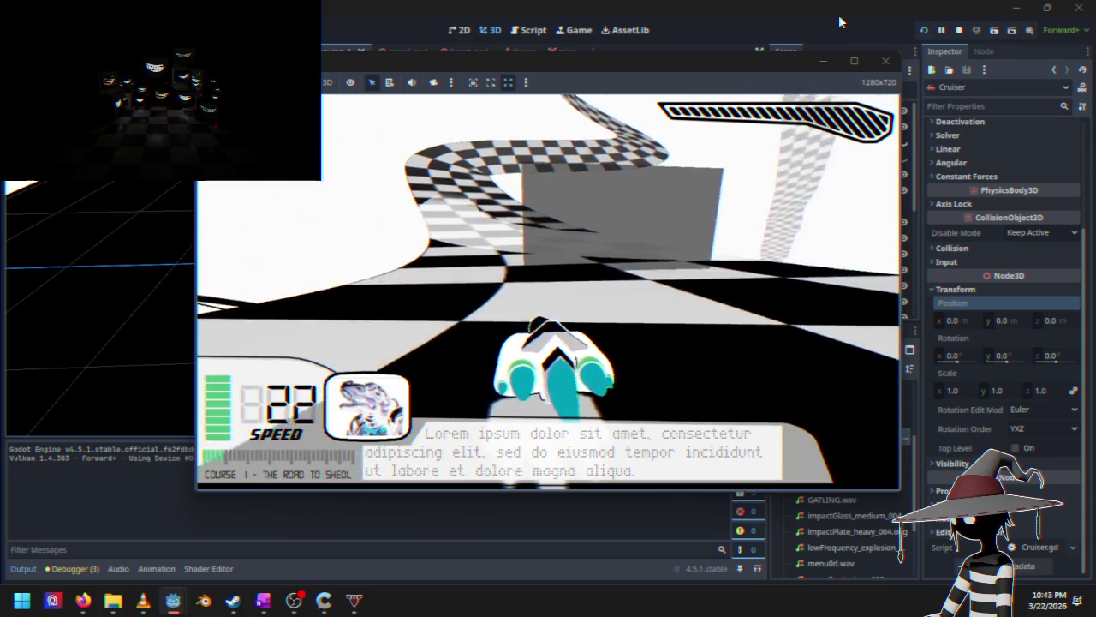
pyautogui.press('Left')
pyautogui.press('Right')
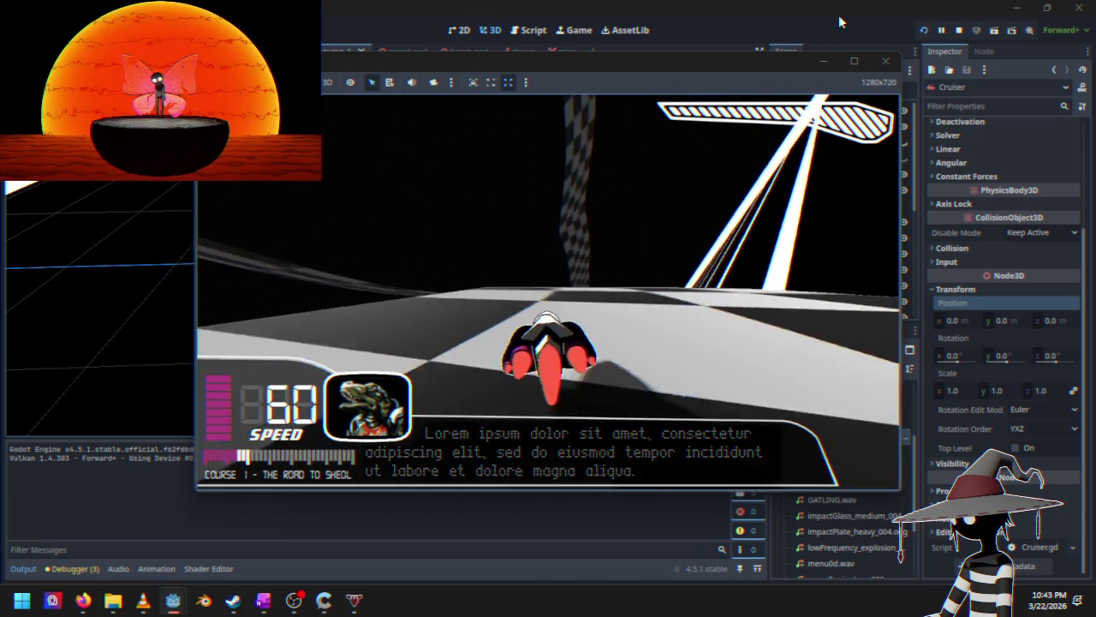
pyautogui.press('Left')
pyautogui.press('Right')
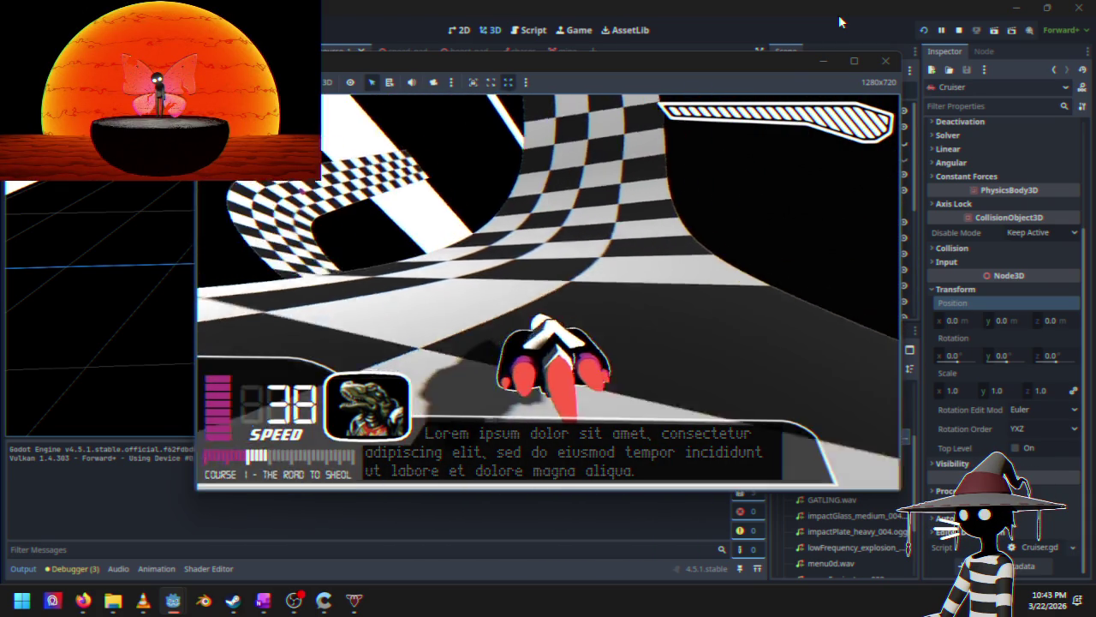
pyautogui.press('Left')
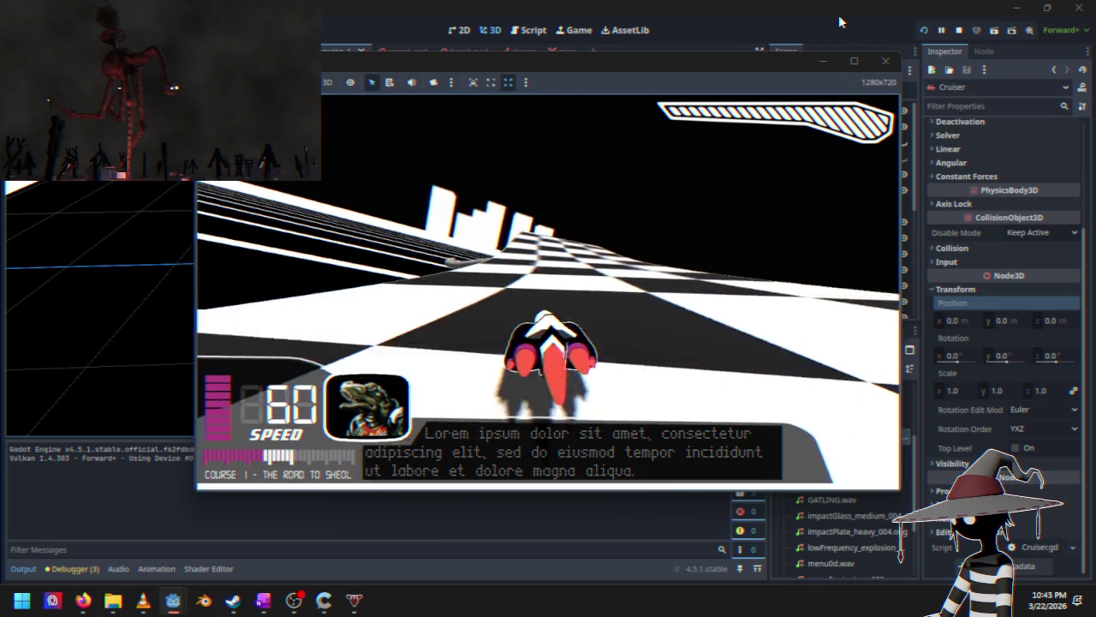
pyautogui.press('Right')
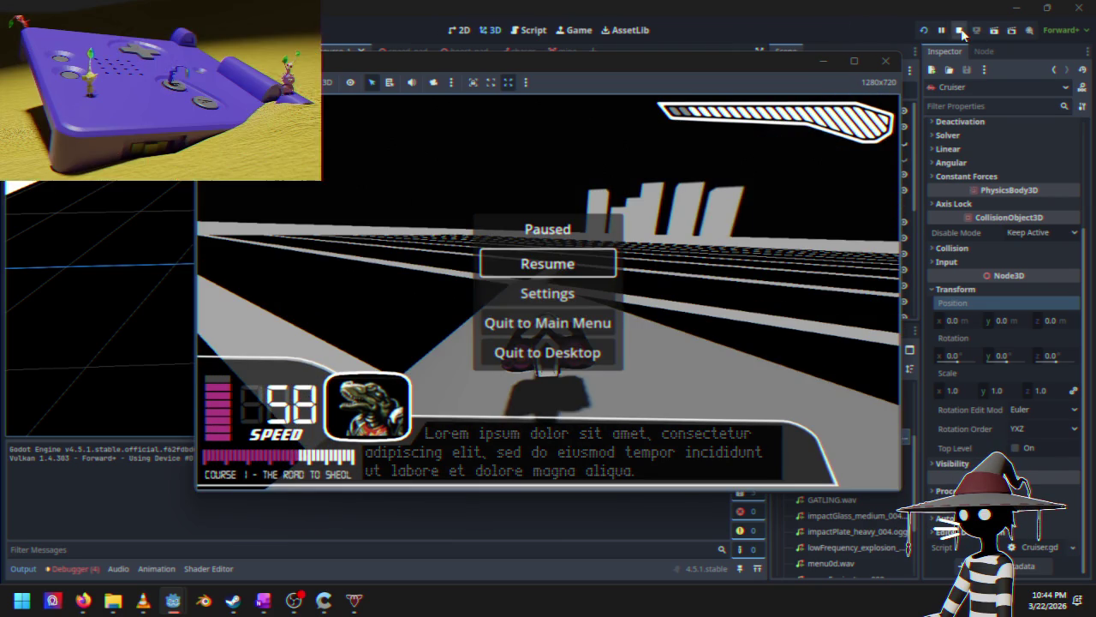
pyautogui.click(960, 30)
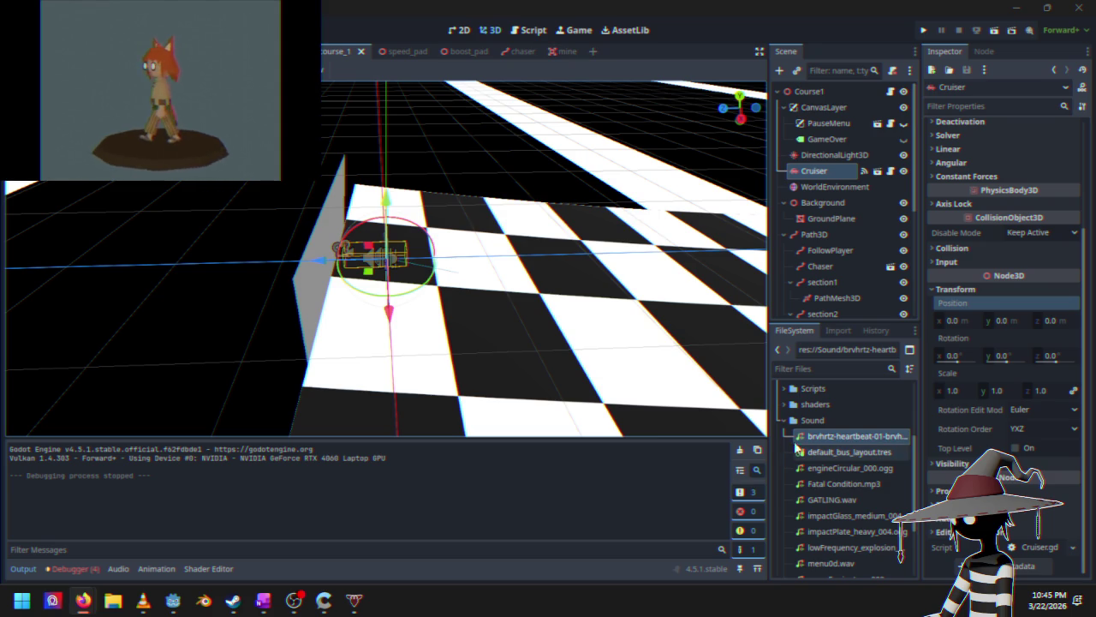
# Step: Expand the Models folder in the FileSystem dock to reach its Textures
pyautogui.scroll(5, 796, 447)
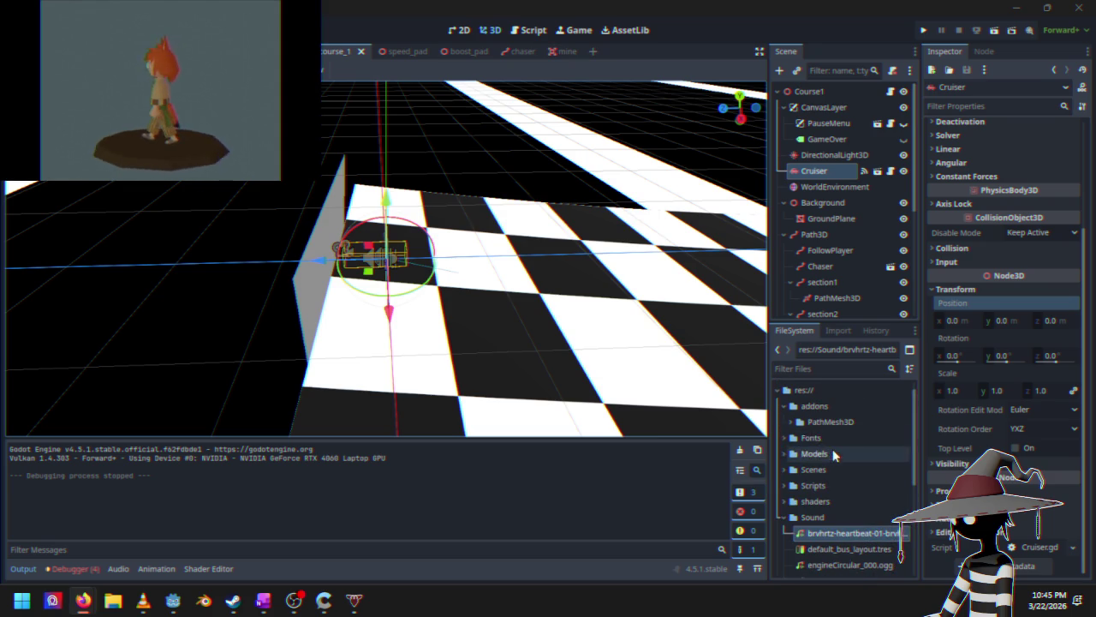
pyautogui.click(808, 425)
pyautogui.scroll(1, 800, 441)
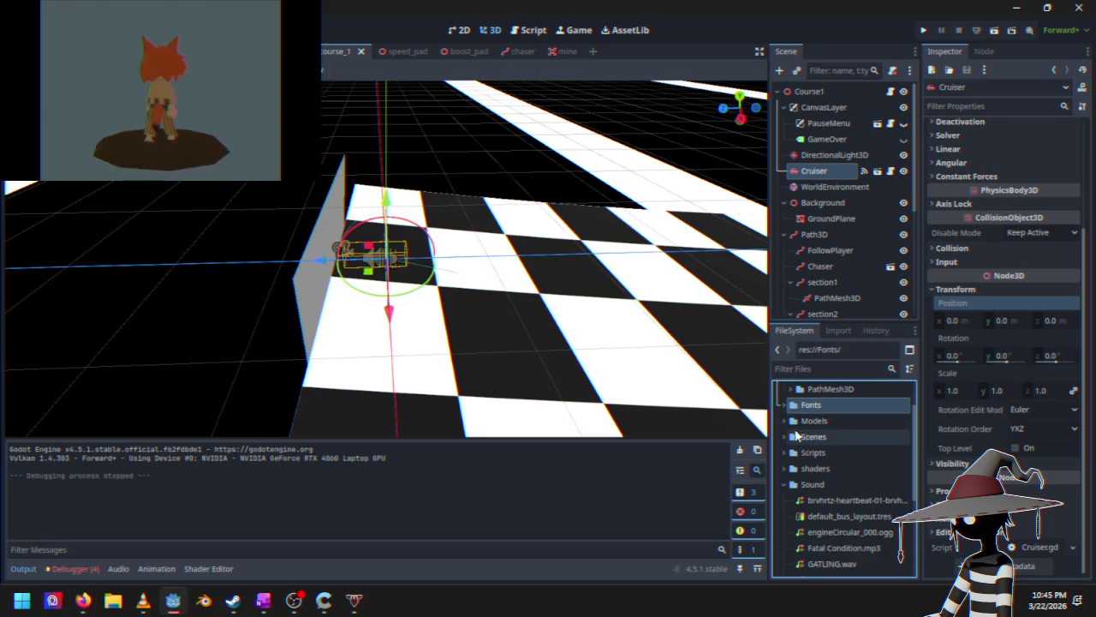
pyautogui.click(783, 421)
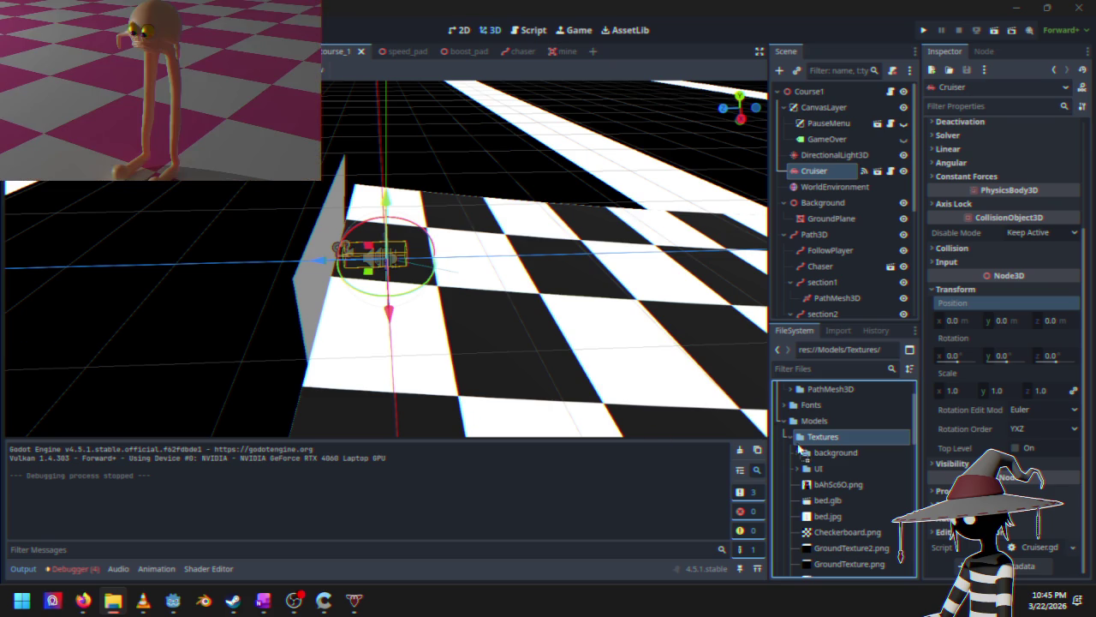
pyautogui.moveTo(502, 384)
pyautogui.mouseDown()
pyautogui.moveTo(451, 348)
pyautogui.moveTo(457, 318)
pyautogui.moveTo(445, 296)
pyautogui.mouseUp()
pyautogui.scroll(-5, 858, 479)
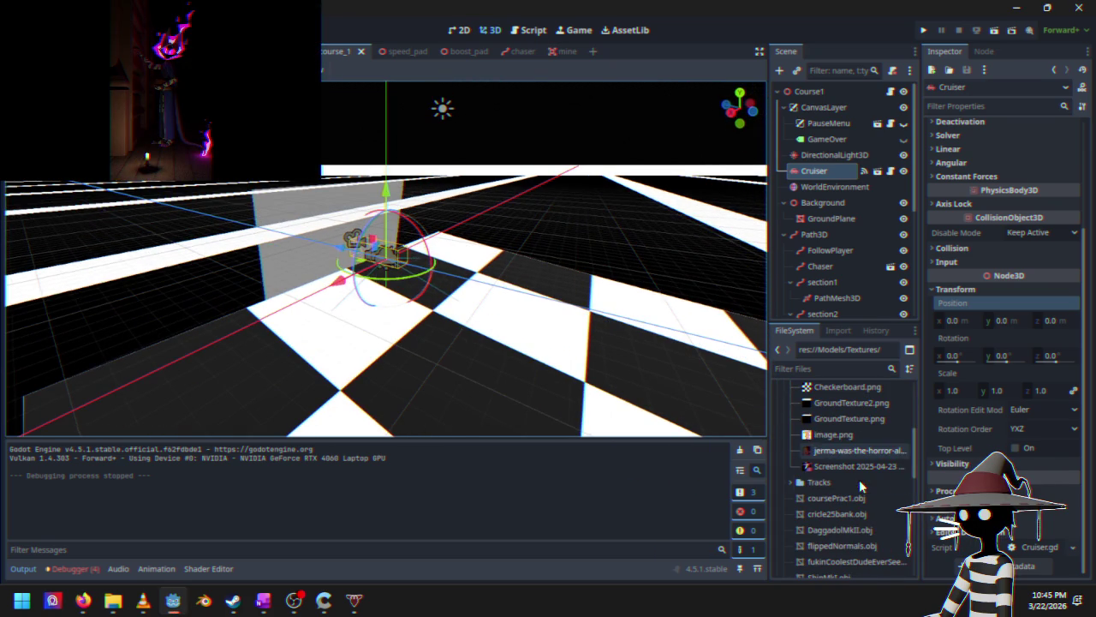
# Step: Drag the jerma-was-the-horror face photo into the 3D viewport, then switch to the chaser scene
pyautogui.moveTo(851, 454); pyautogui.dragTo(369, 330)
pyautogui.moveTo(315, 248)
pyautogui.mouseDown()
pyautogui.moveTo(325, 226)
pyautogui.moveTo(812, 481)
pyautogui.mouseUp()
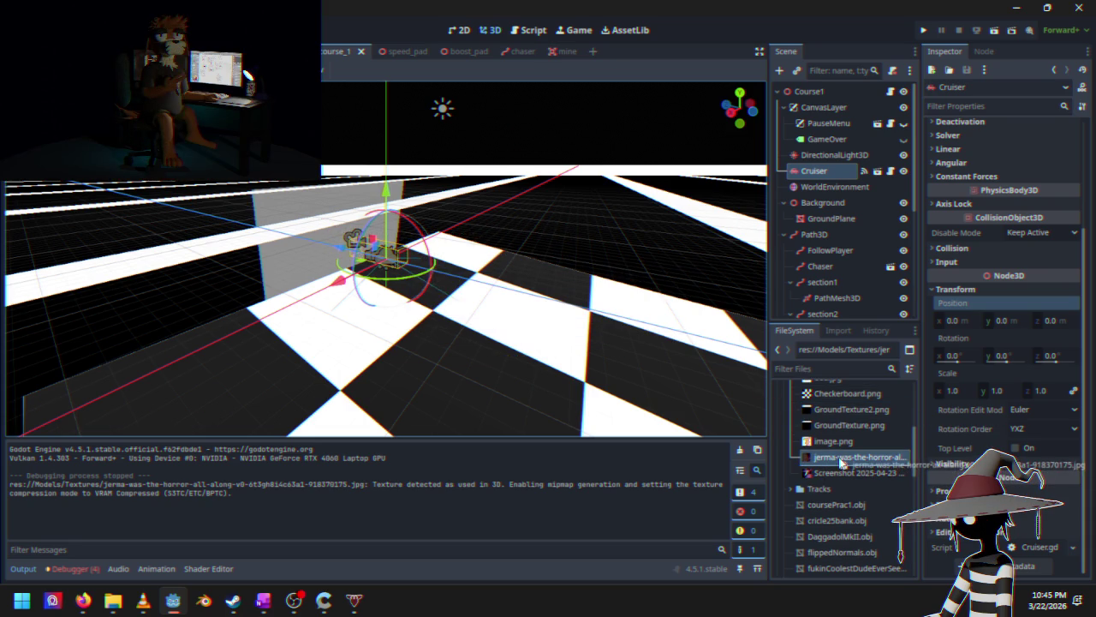
pyautogui.scroll(-3, 826, 256)
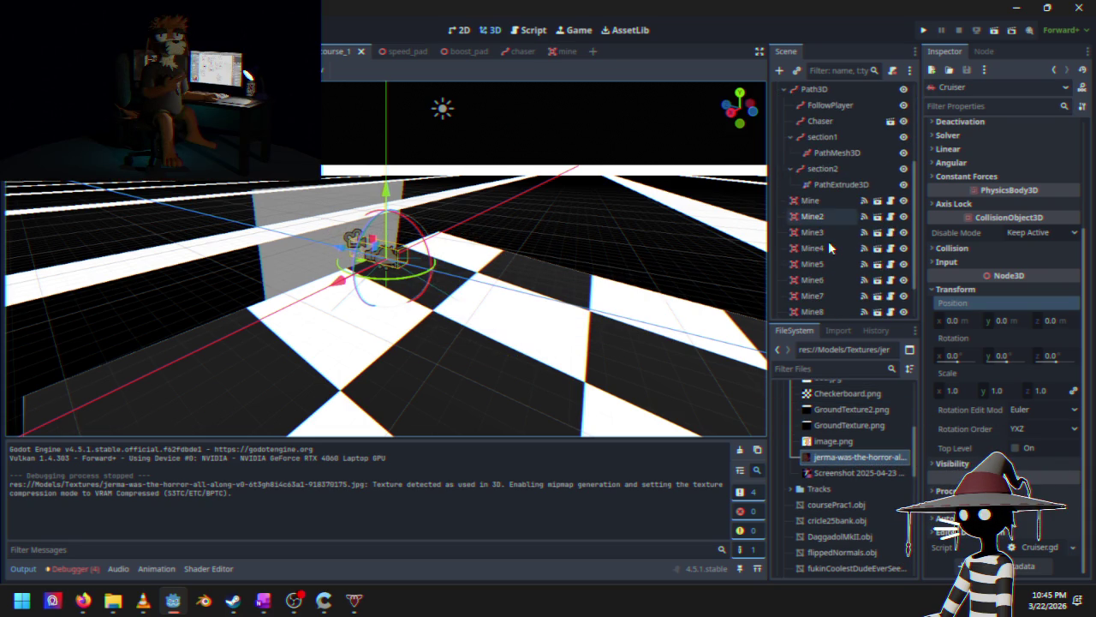
pyautogui.scroll(1, 830, 175)
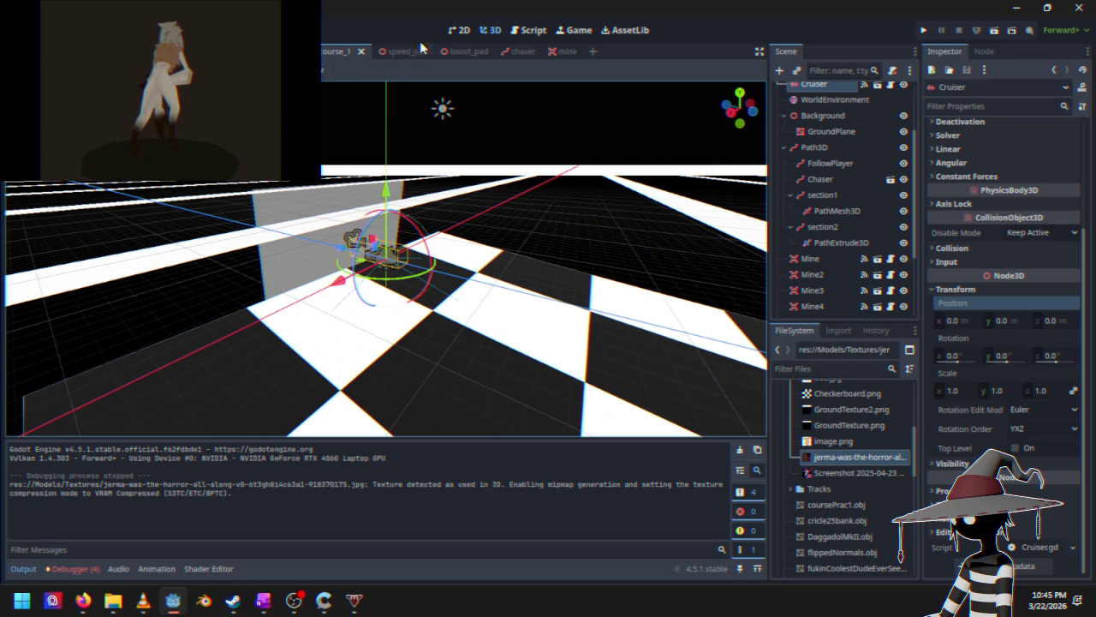
pyautogui.click(522, 51)
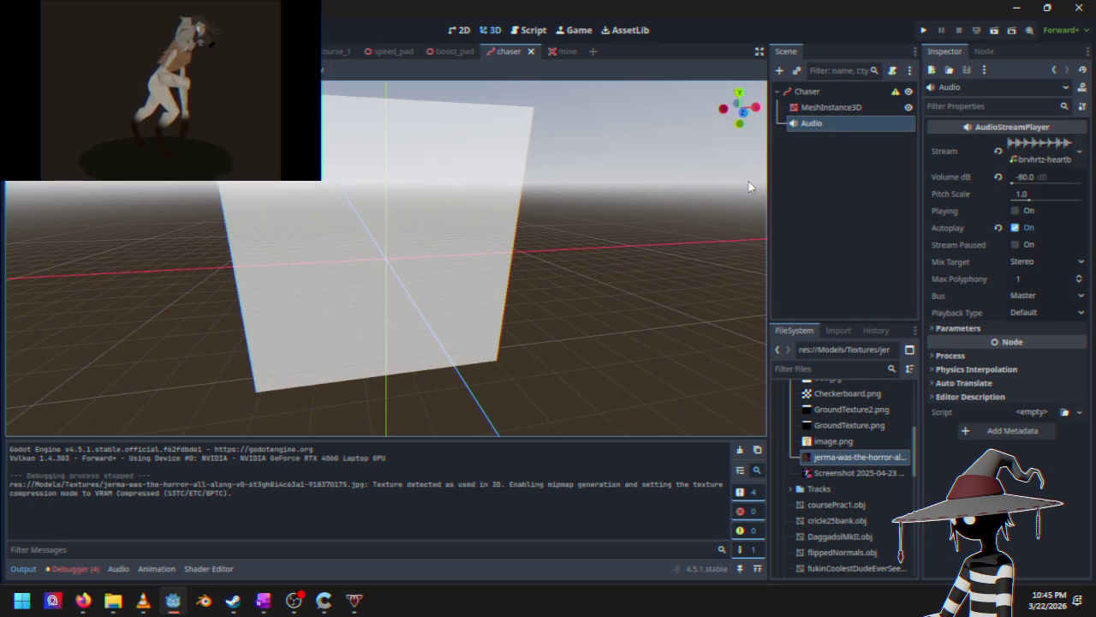
# Step: Select the chaser's MeshInstance3D and drop the face photo onto the wall mesh
pyautogui.click(825, 108)
pyautogui.moveTo(830, 459)
pyautogui.mouseDown()
pyautogui.moveTo(571, 330)
pyautogui.moveTo(442, 246)
pyautogui.mouseUp()
pyautogui.moveTo(316, 270)
pyautogui.mouseDown()
pyautogui.moveTo(532, 262)
pyautogui.moveTo(500, 276)
pyautogui.moveTo(514, 274)
pyautogui.mouseUp()
pyautogui.scroll(-10, 970, 328)
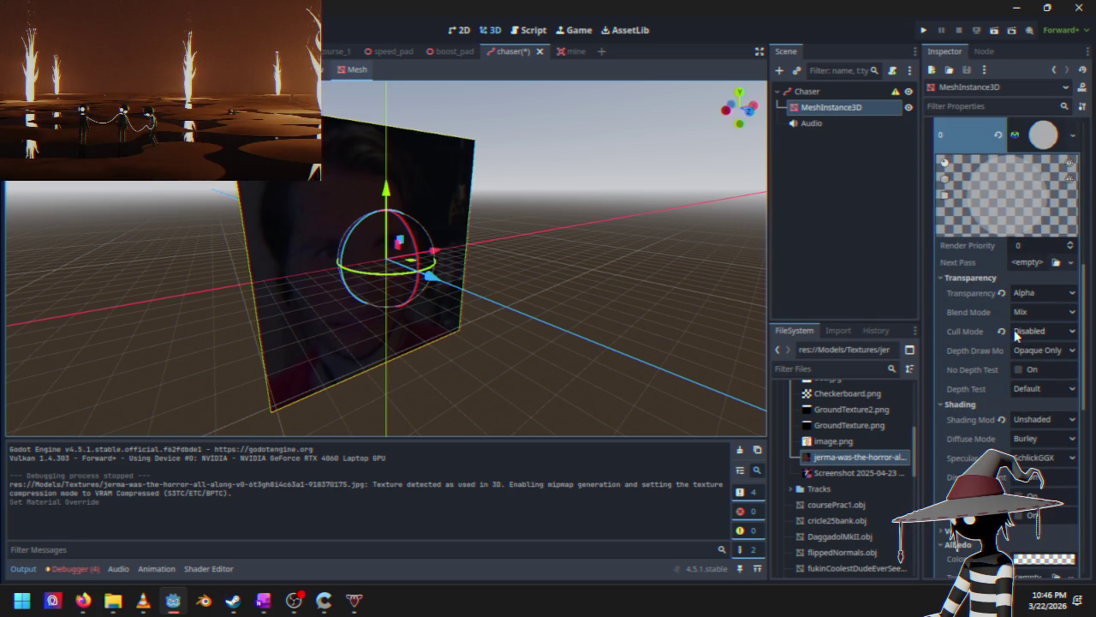
pyautogui.moveTo(611, 306)
pyautogui.mouseDown()
pyautogui.moveTo(695, 297)
pyautogui.moveTo(411, 312)
pyautogui.moveTo(531, 265)
pyautogui.moveTo(508, 247)
pyautogui.moveTo(468, 290)
pyautogui.mouseUp()
pyautogui.scroll(3, 428, 304)
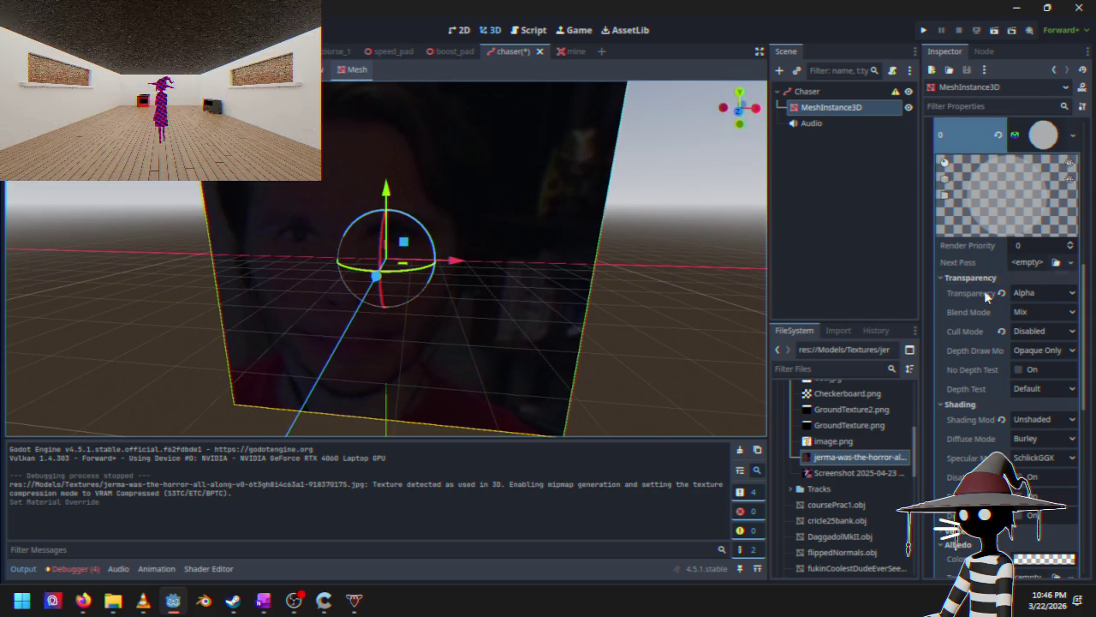
# Step: Try disabling the material's transparency, then undo that change
pyautogui.click(1038, 292)
pyautogui.click(1032, 310)
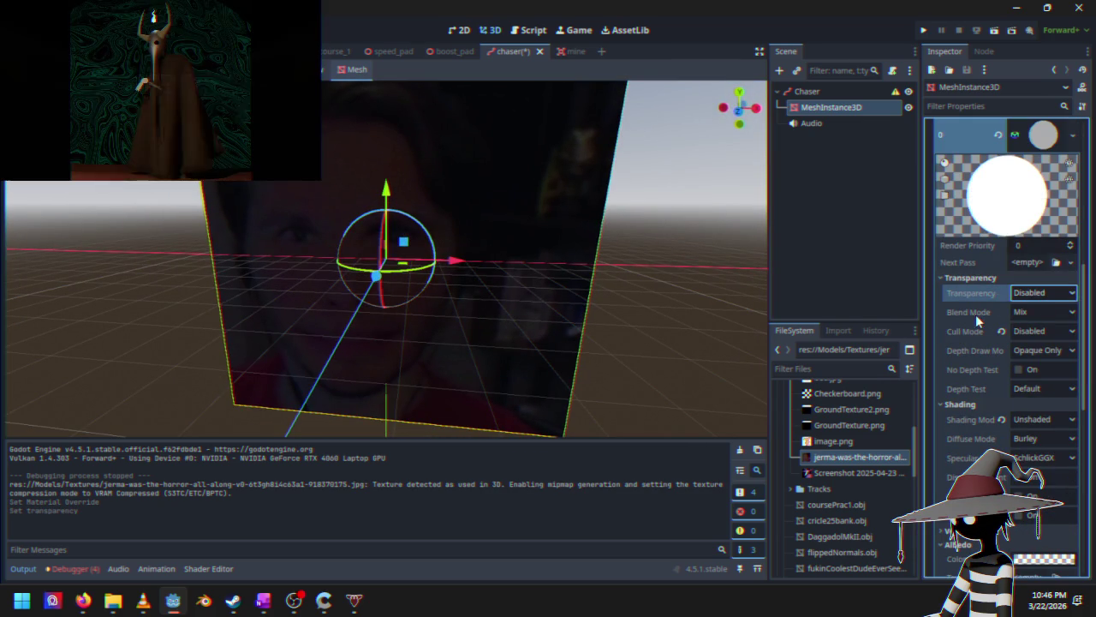
pyautogui.moveTo(479, 257)
pyautogui.mouseDown()
pyautogui.moveTo(521, 234)
pyautogui.moveTo(568, 227)
pyautogui.moveTo(416, 286)
pyautogui.moveTo(443, 277)
pyautogui.moveTo(449, 252)
pyautogui.mouseUp()
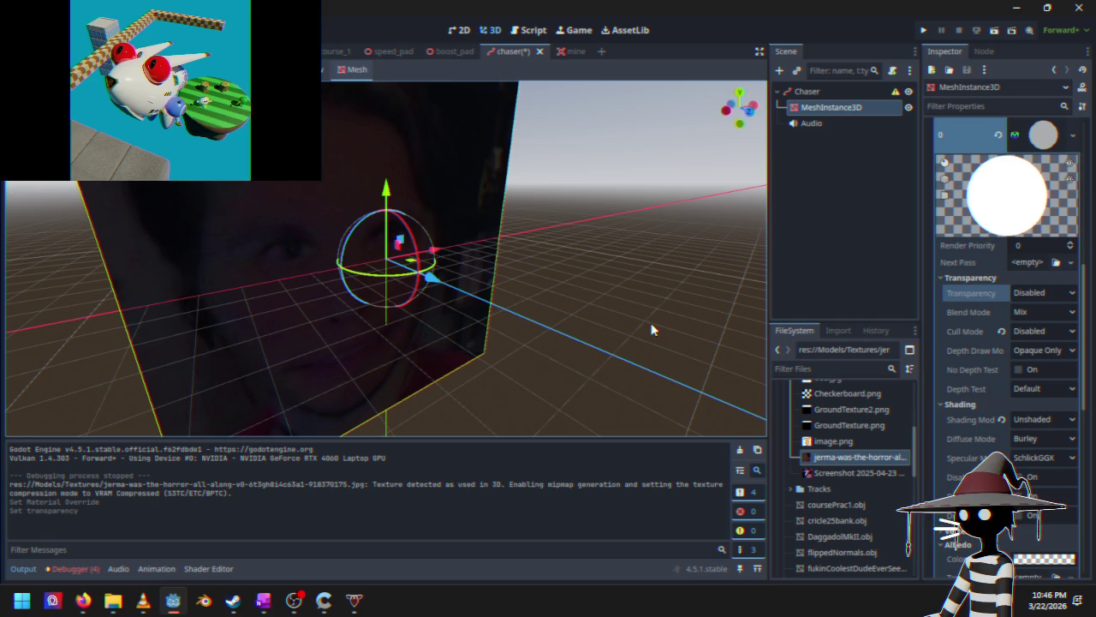
pyautogui.hotkey('ctrl', 'z')
pyautogui.hotkey('ctrl', 'z')
pyautogui.moveTo(638, 328); pyautogui.dragTo(509, 300)
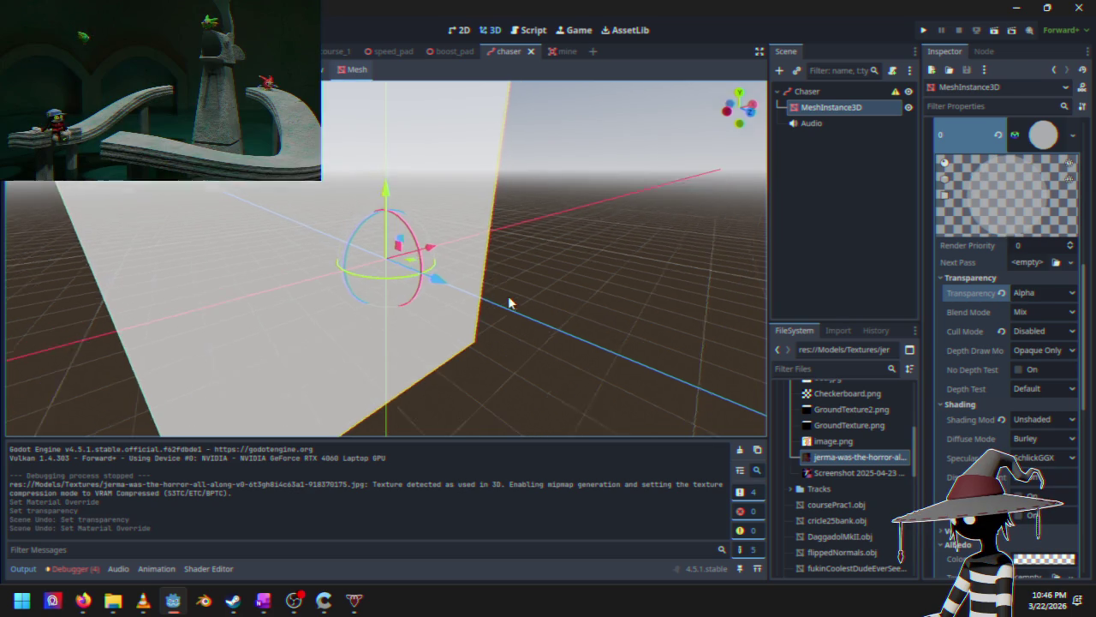
pyautogui.scroll(-5, 1035, 353)
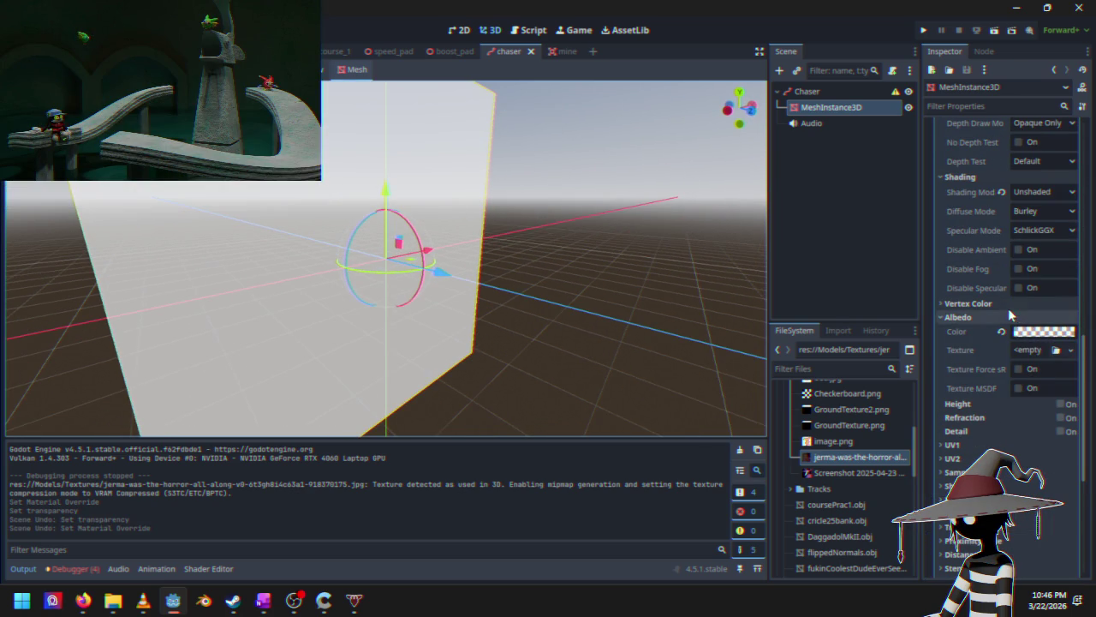
# Step: Set the wall material's Albedo Color to opaque white, ffffff
pyautogui.click(1033, 333)
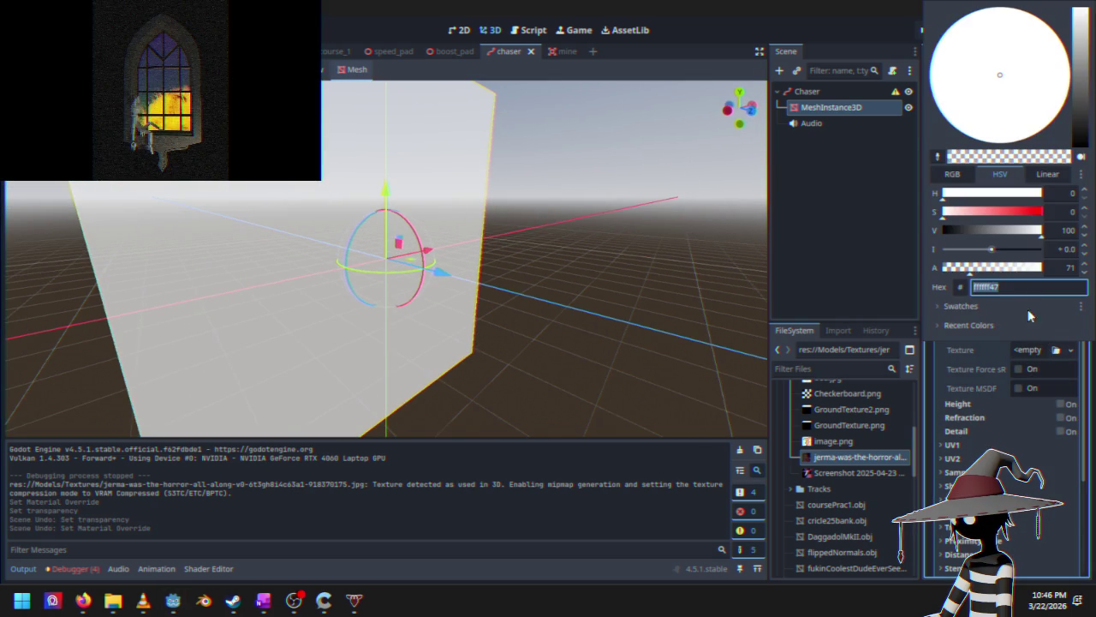
pyautogui.write('ffffff')
pyautogui.press('Return')
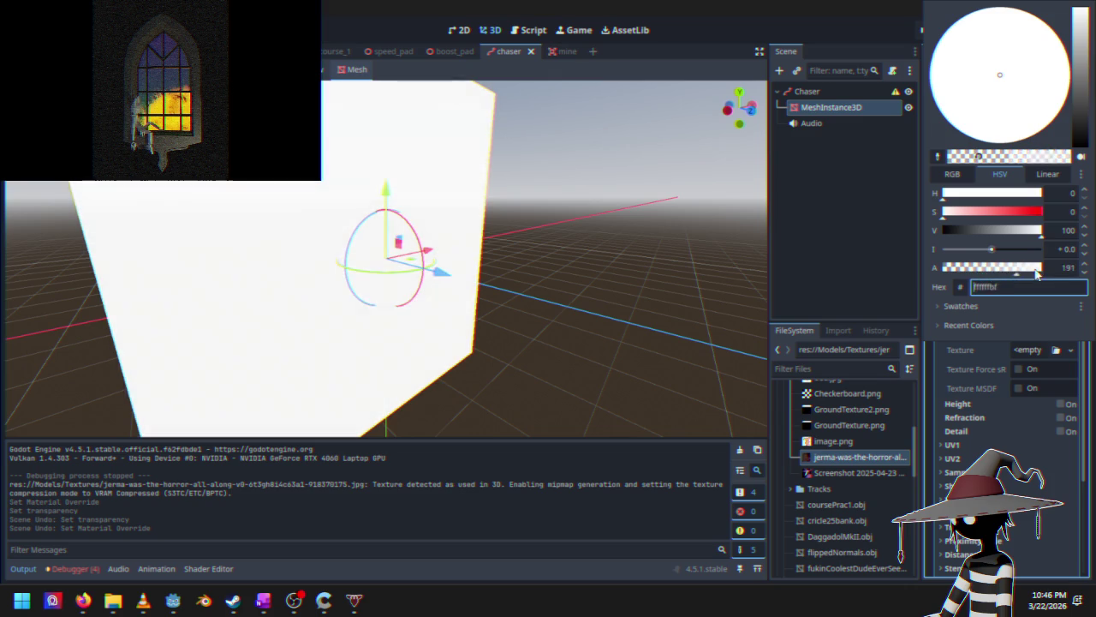
pyautogui.click(995, 353)
# Step: Put the face photo in the Albedo Texture slot and playtest the game
pyautogui.click(1040, 352)
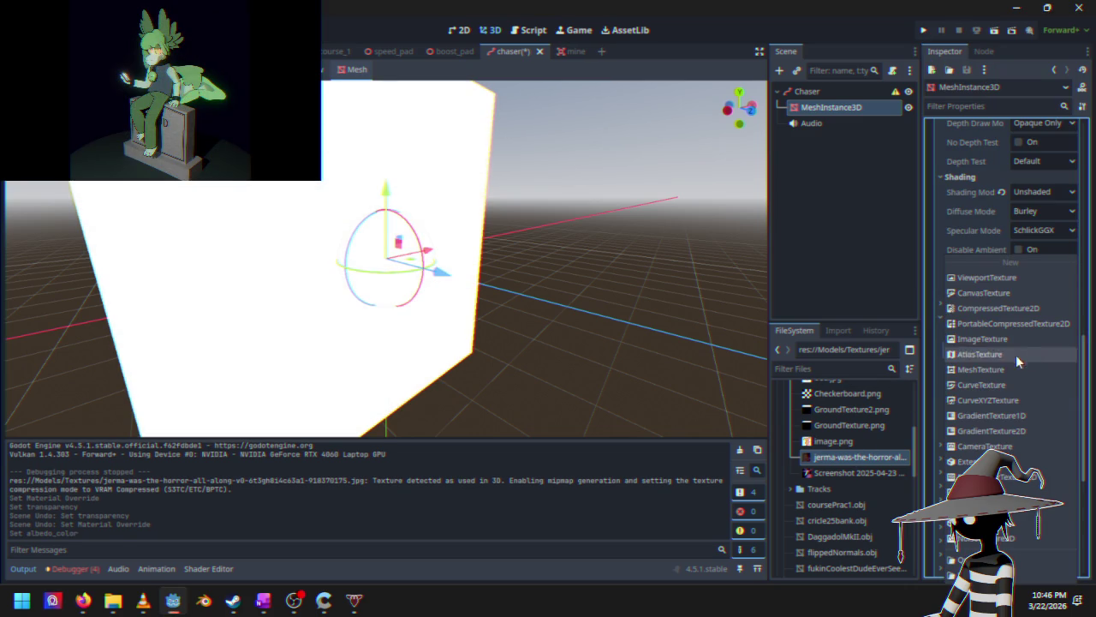
pyautogui.click(861, 458)
pyautogui.moveTo(860, 458)
pyautogui.mouseDown()
pyautogui.moveTo(1026, 374)
pyautogui.moveTo(1028, 355)
pyautogui.mouseUp()
pyautogui.scroll(-3, 511, 300)
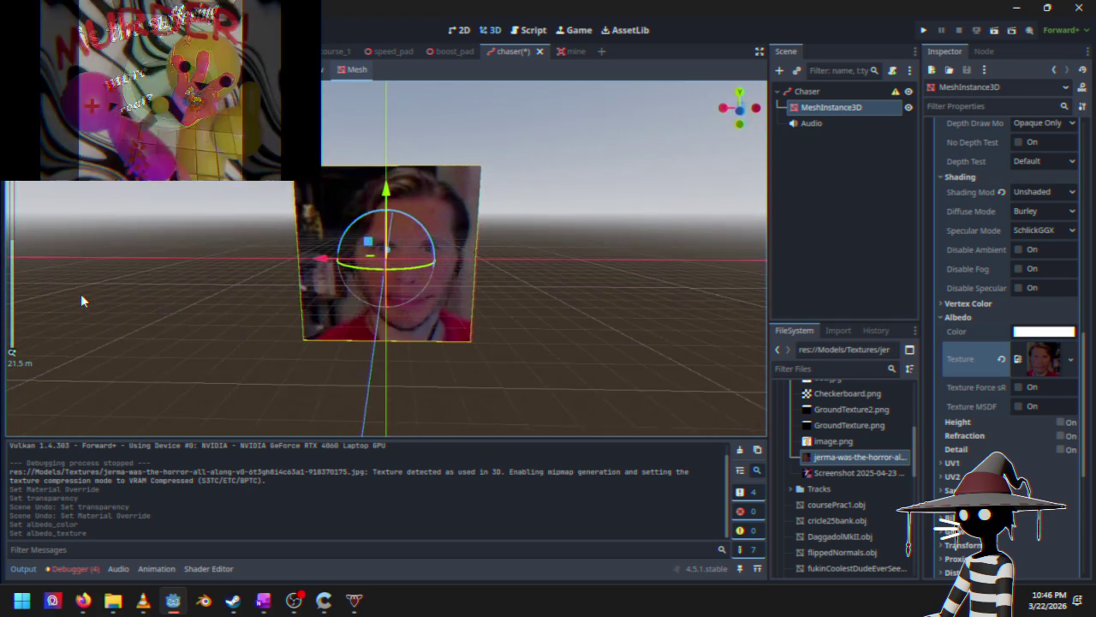
pyautogui.moveTo(80, 294)
pyautogui.mouseDown()
pyautogui.moveTo(17, 298)
pyautogui.moveTo(458, 297)
pyautogui.moveTo(529, 264)
pyautogui.moveTo(518, 257)
pyautogui.moveTo(496, 277)
pyautogui.mouseUp()
pyautogui.scroll(2, 518, 256)
pyautogui.click(922, 30)
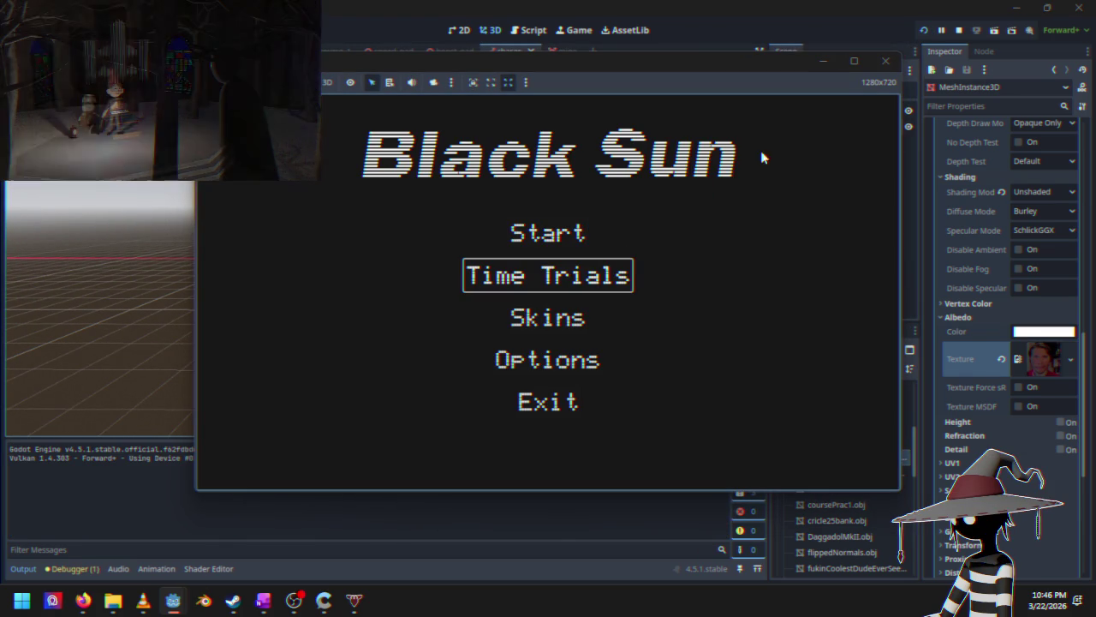
pyautogui.click(854, 61)
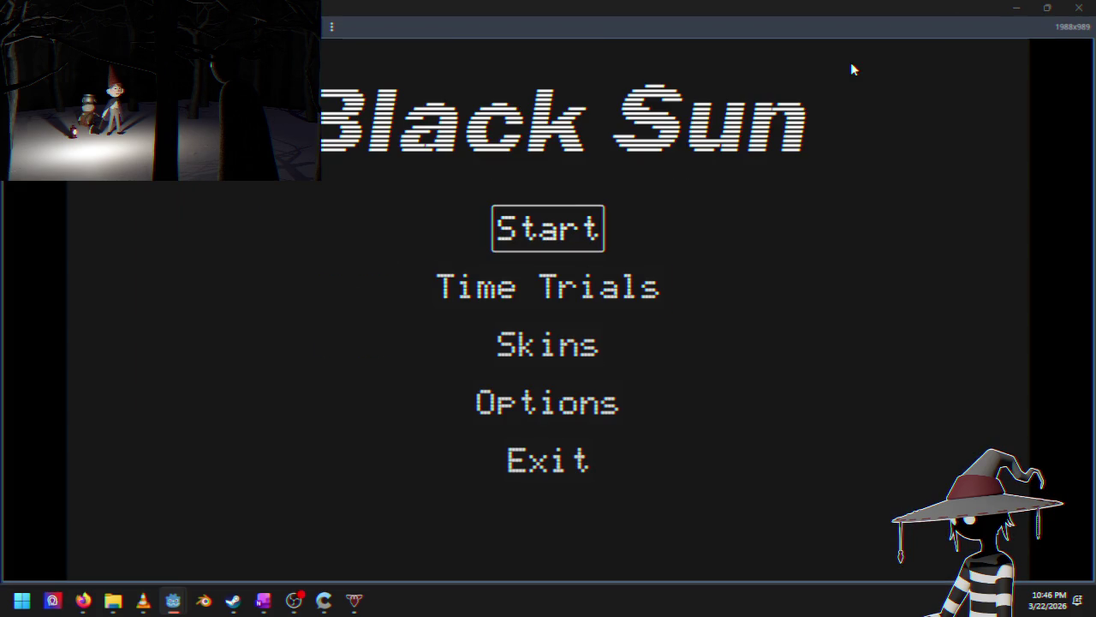
pyautogui.press('Return')
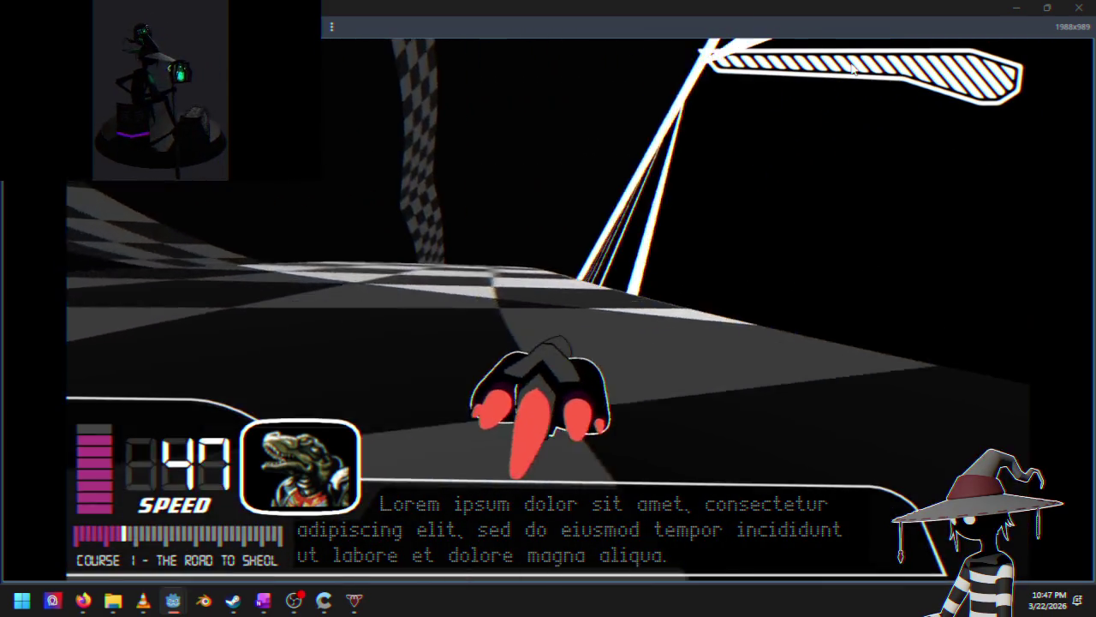
pyautogui.press('Escape')
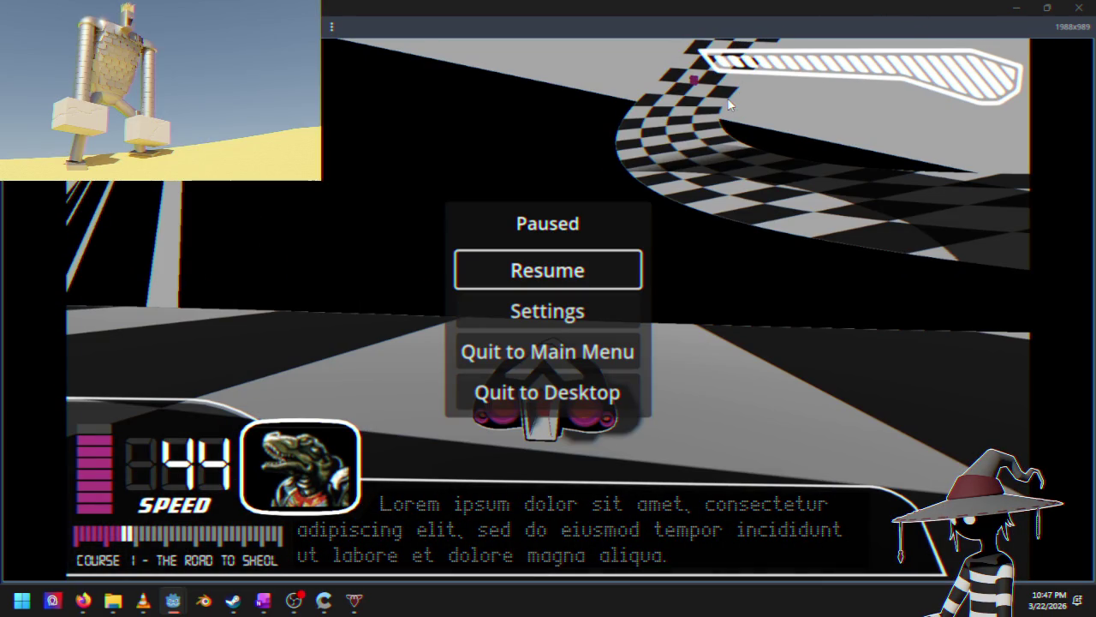
pyautogui.click(1076, 7)
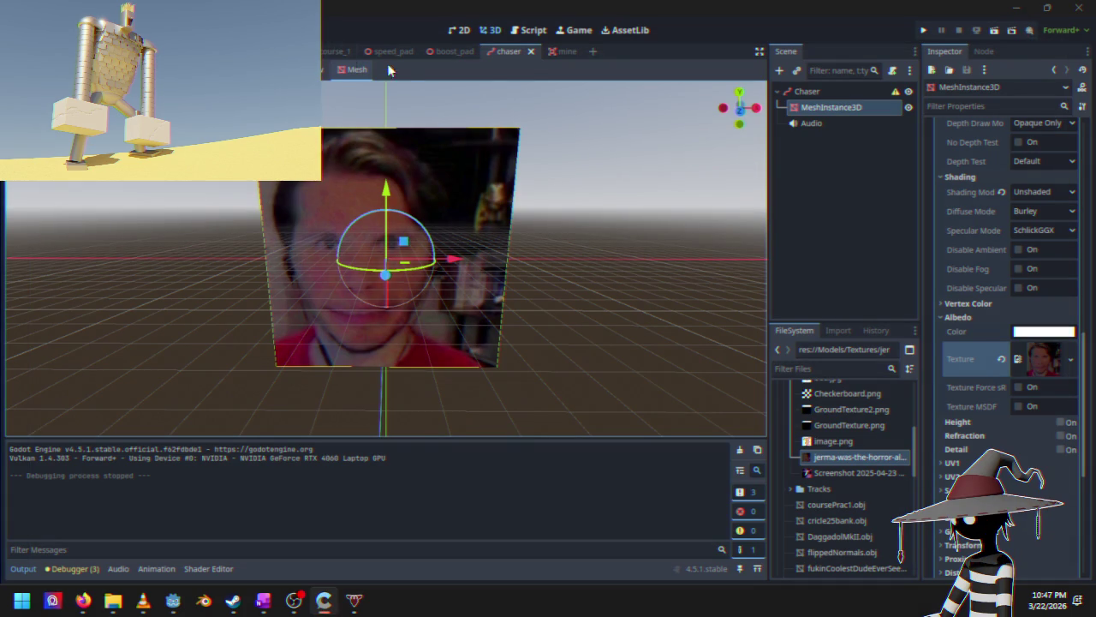
# Step: In course_1, lift the Chaser up the Y axis to about 4.3 m and relaunch the game
pyautogui.click(350, 51)
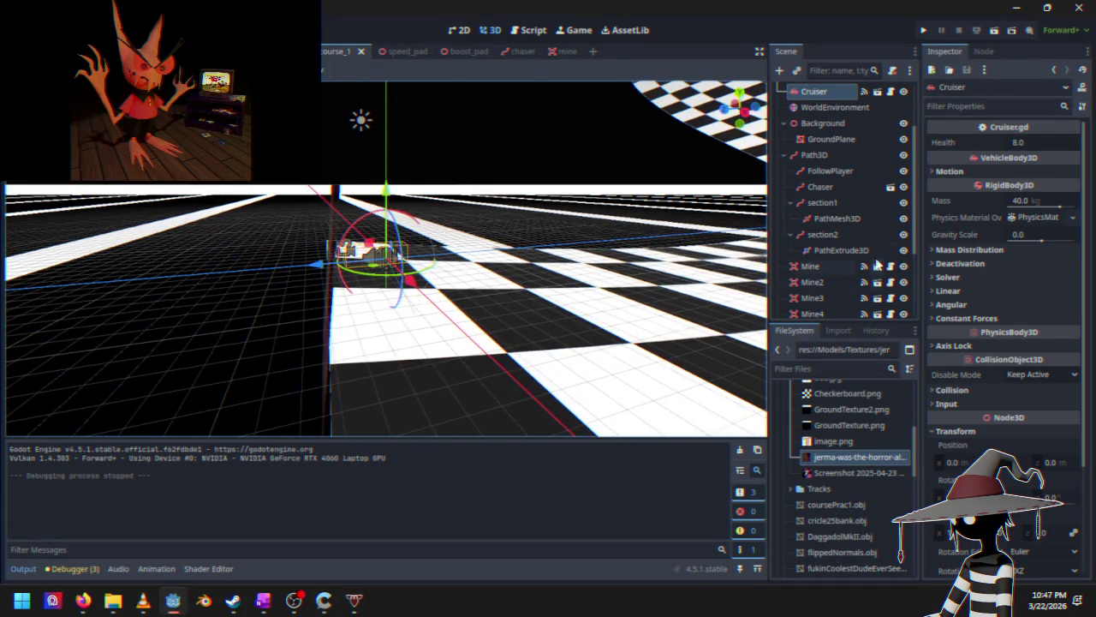
pyautogui.scroll(2, 830, 209)
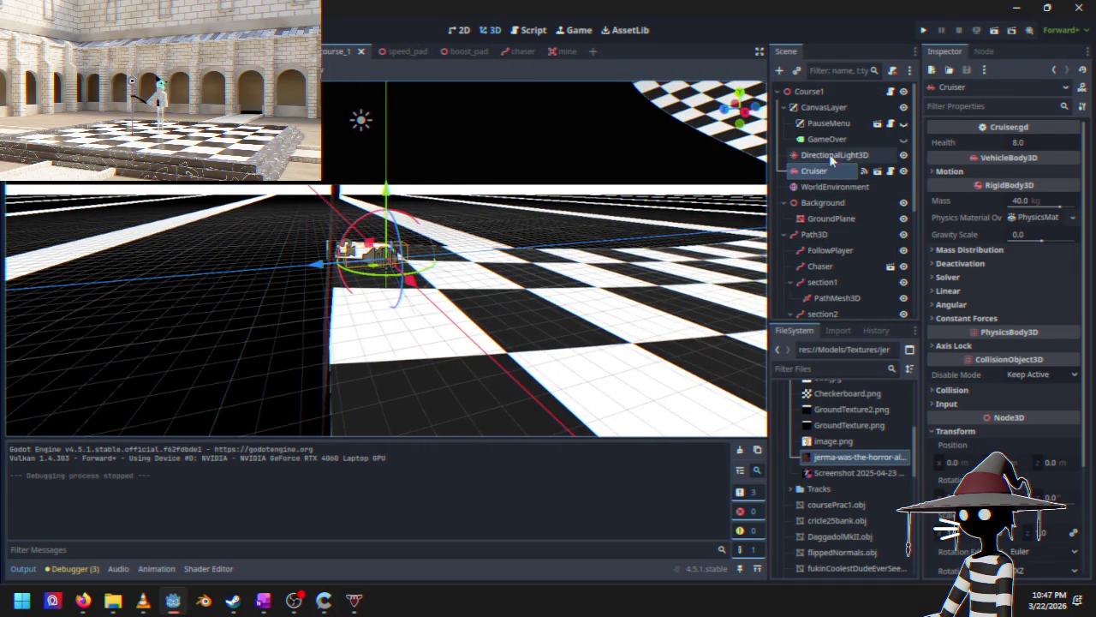
pyautogui.scroll(-1, 831, 290)
pyautogui.doubleClick(819, 236)
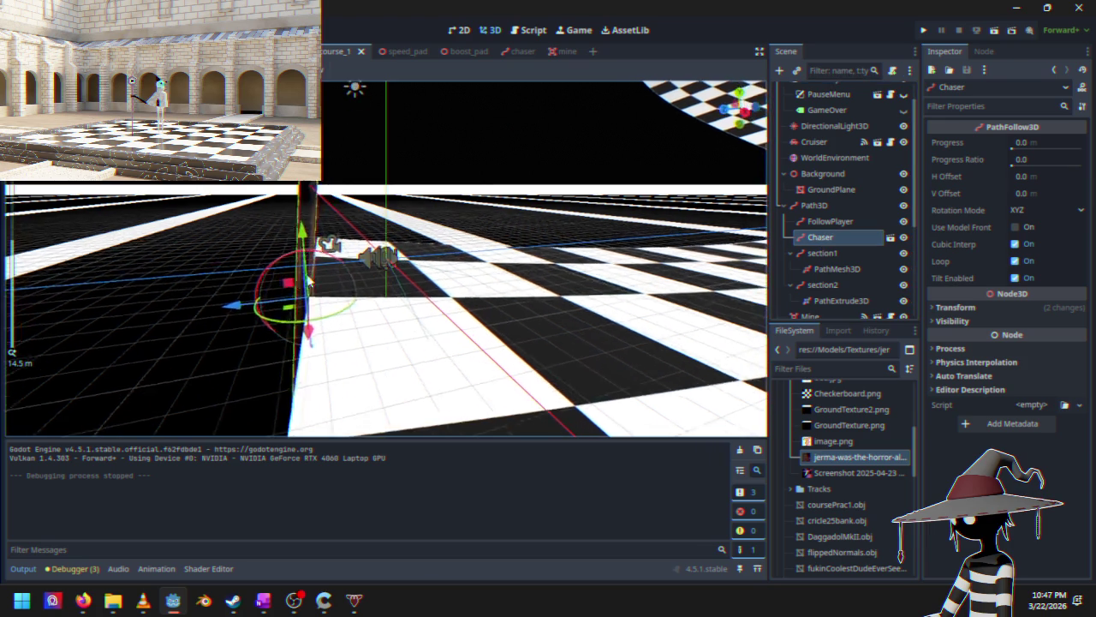
pyautogui.moveTo(306, 248); pyautogui.dragTo(350, 42)
pyautogui.press('f')
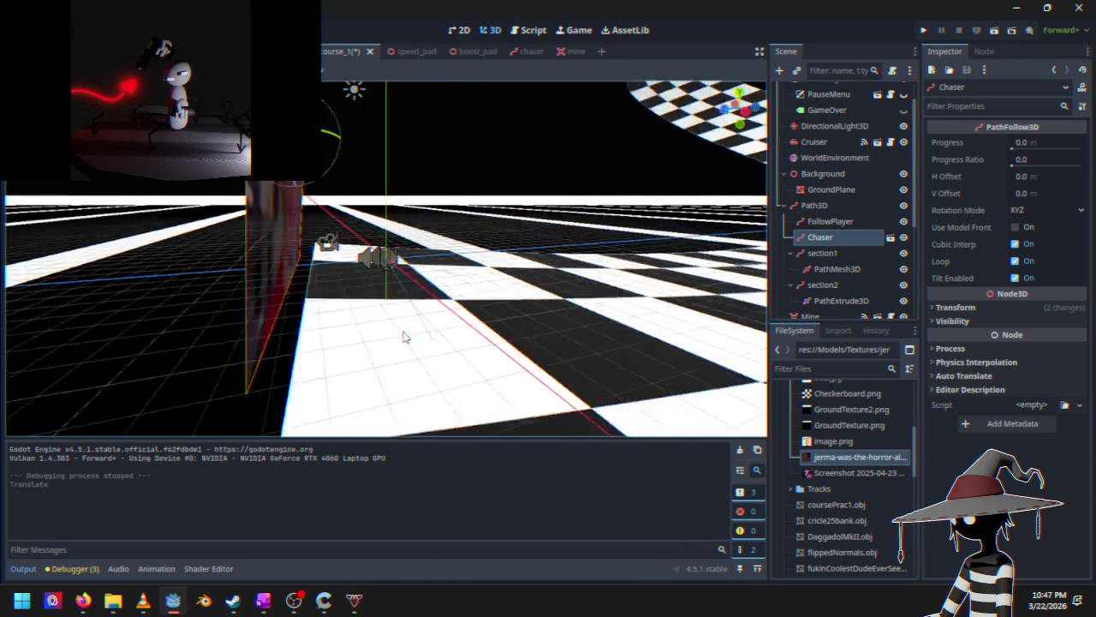
pyautogui.moveTo(305, 319); pyautogui.dragTo(407, 289)
pyautogui.click(925, 30)
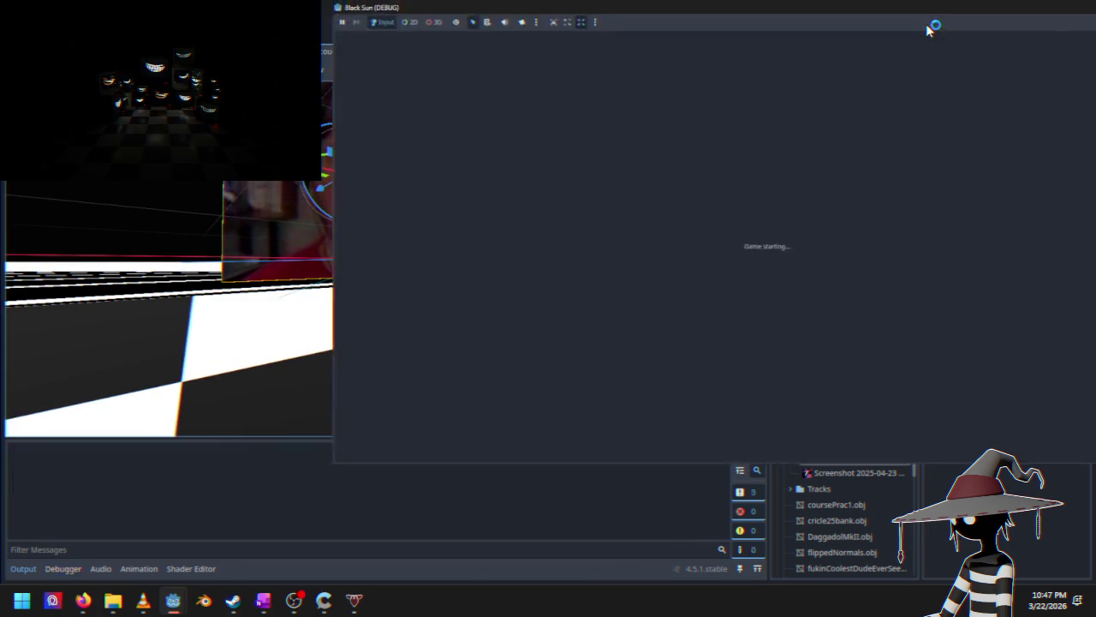
# Step: Start the race, close the game, and undo the Chaser's raise in course_1
pyautogui.press('Return')
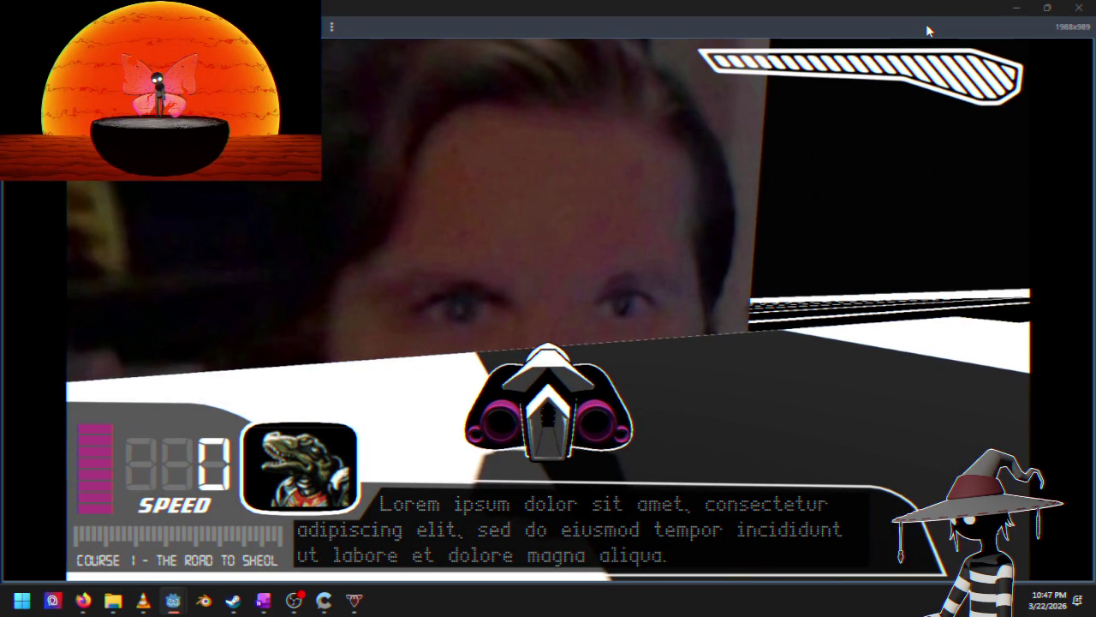
pyautogui.click(1077, 9)
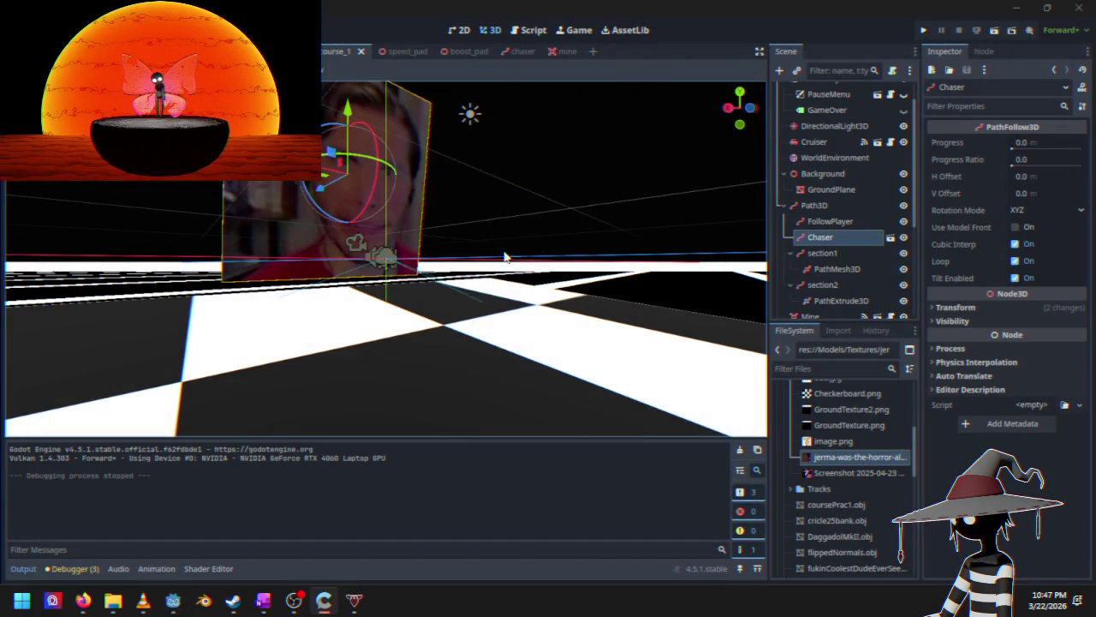
pyautogui.click(531, 184)
pyautogui.hotkey('ctrl', 'z')
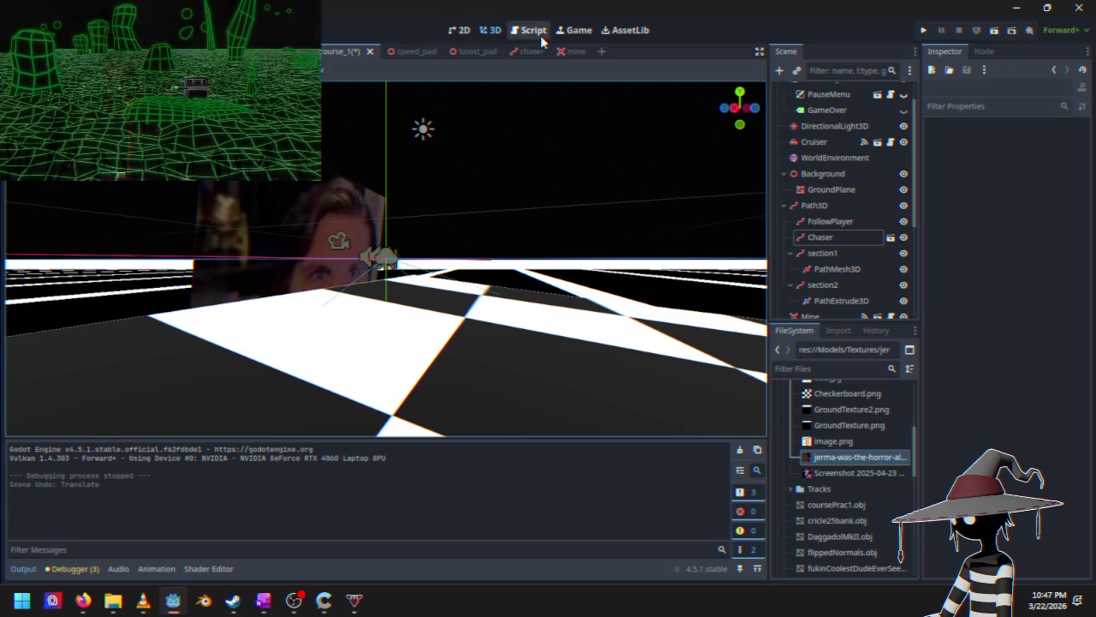
# Step: Lift the face mesh about 7.5 units in the chaser scene and relaunch the game
pyautogui.click(527, 51)
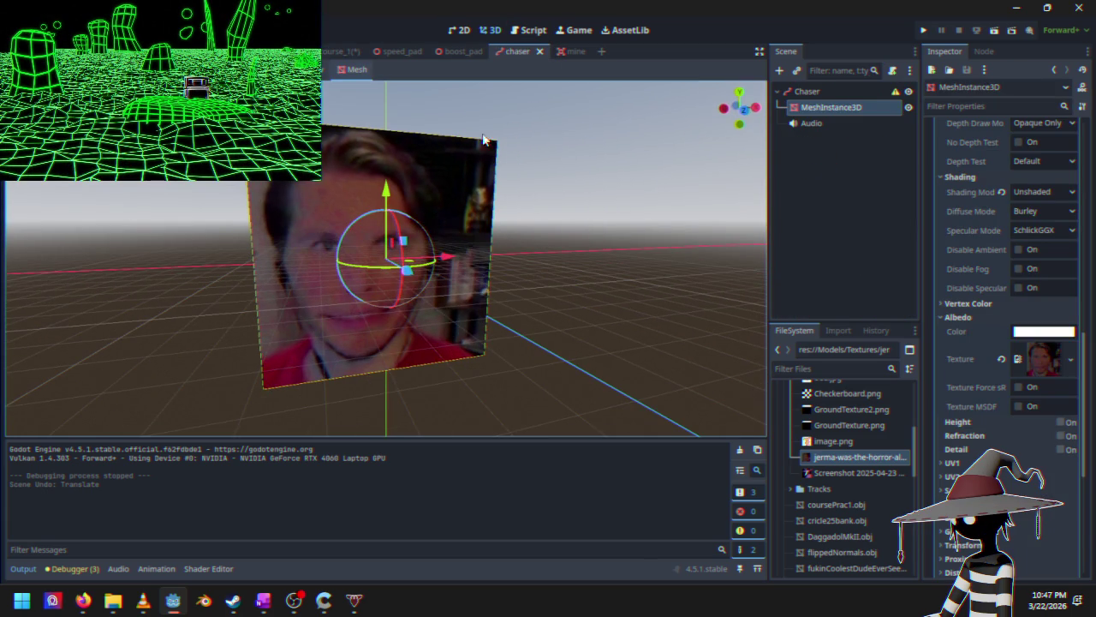
pyautogui.moveTo(382, 197); pyautogui.dragTo(401, 52)
pyautogui.moveTo(428, 171)
pyautogui.mouseDown()
pyautogui.moveTo(482, 211)
pyautogui.moveTo(560, 174)
pyautogui.moveTo(335, 208)
pyautogui.moveTo(362, 262)
pyautogui.mouseUp()
pyautogui.click(923, 31)
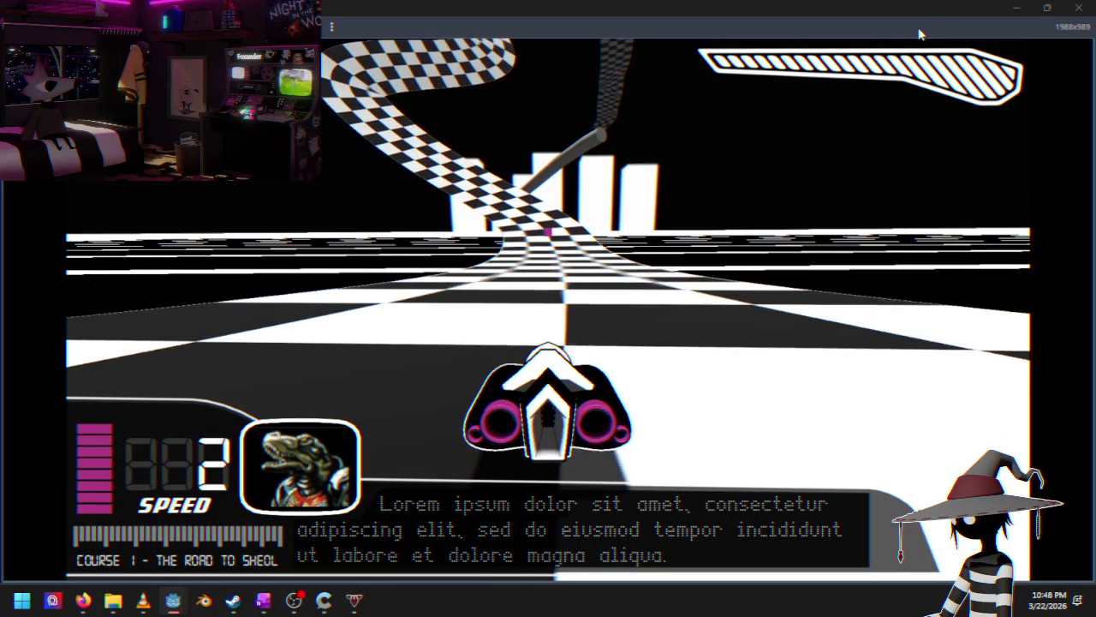
pyautogui.press('Left')
pyautogui.press('Right')
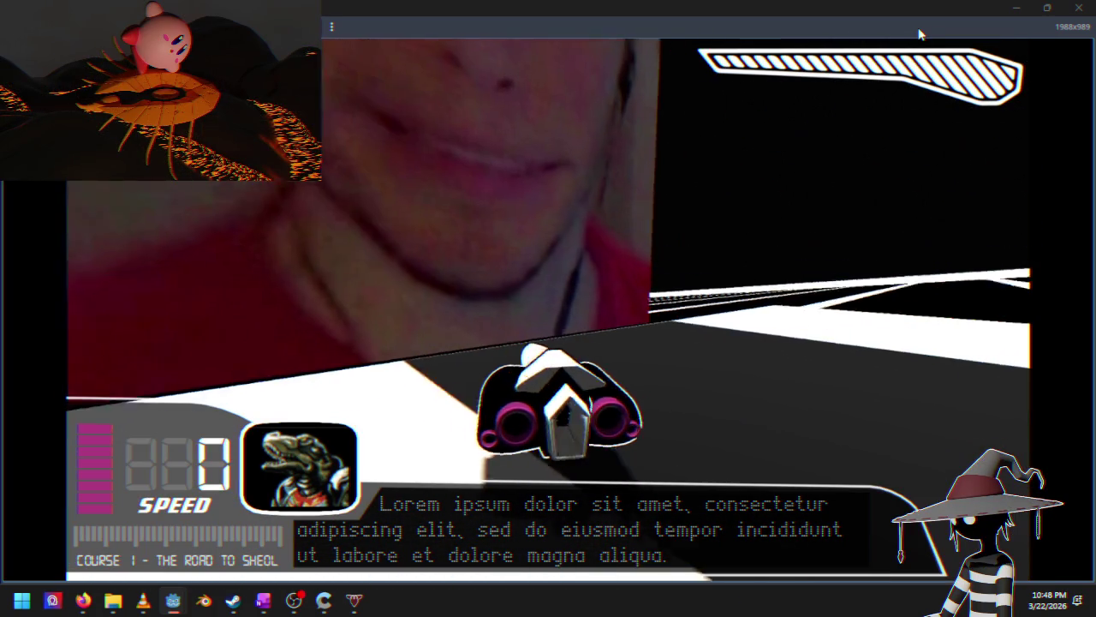
pyautogui.press('Escape')
pyautogui.press('Down')
pyautogui.press('Down')
pyautogui.press('Down')
pyautogui.press('Return')
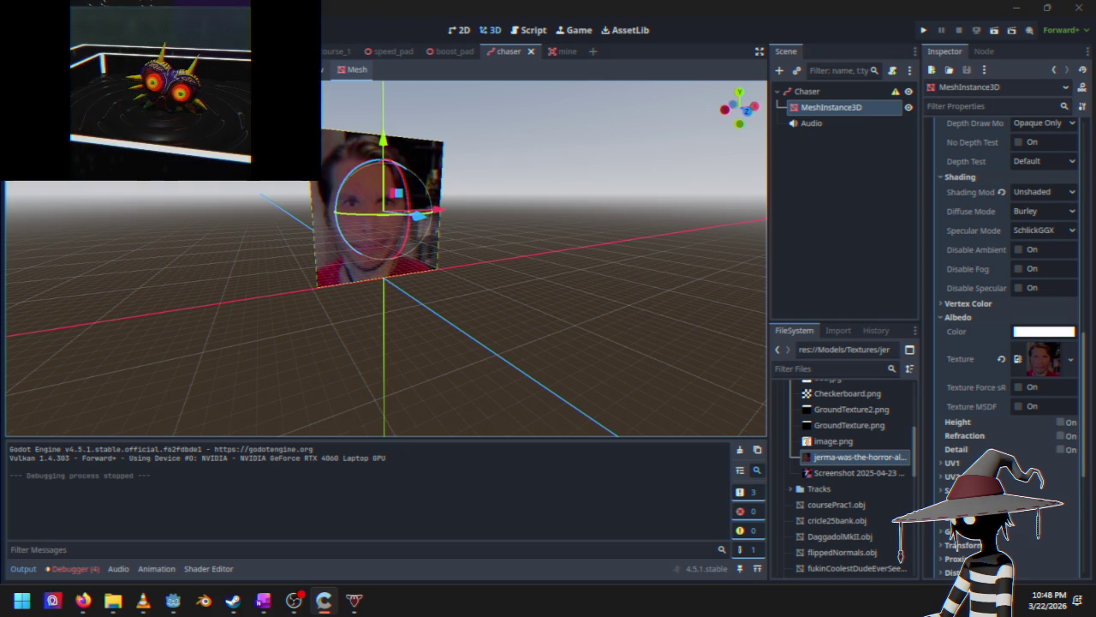
pyautogui.moveTo(417, 213)
pyautogui.mouseDown()
pyautogui.moveTo(286, 213)
pyautogui.moveTo(361, 226)
pyautogui.moveTo(548, 188)
pyautogui.mouseUp()
pyautogui.click(548, 189)
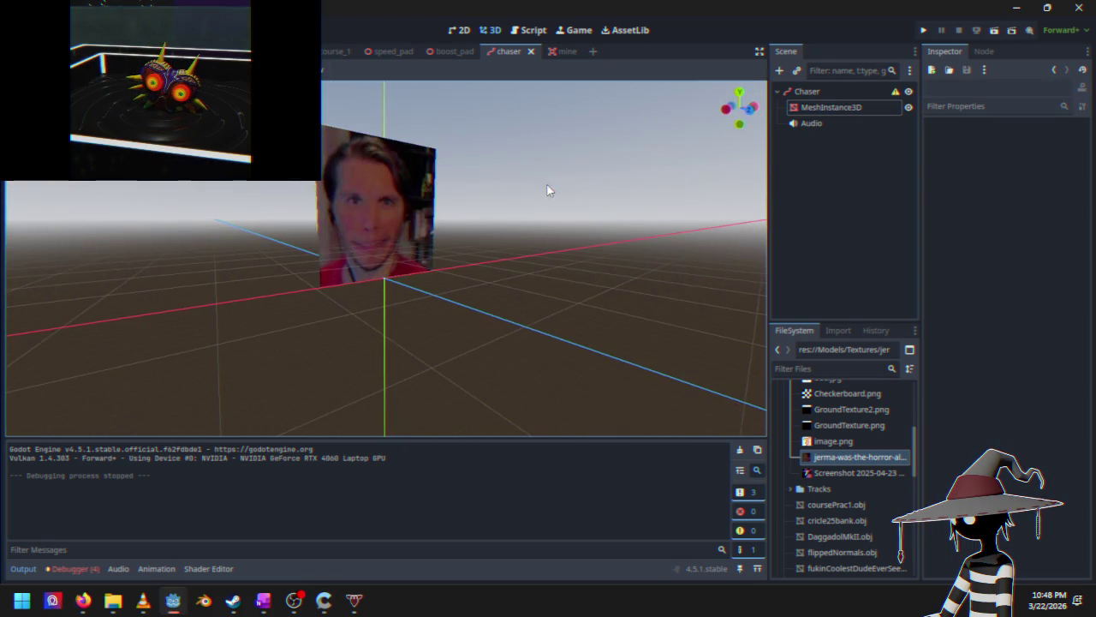
pyautogui.scroll(3, 432, 278)
pyautogui.moveTo(431, 271)
pyautogui.mouseDown()
pyautogui.moveTo(306, 237)
pyautogui.moveTo(288, 293)
pyautogui.moveTo(647, 266)
pyautogui.moveTo(654, 293)
pyautogui.moveTo(583, 351)
pyautogui.moveTo(167, 344)
pyautogui.mouseUp()
pyautogui.scroll(-5, 314, 289)
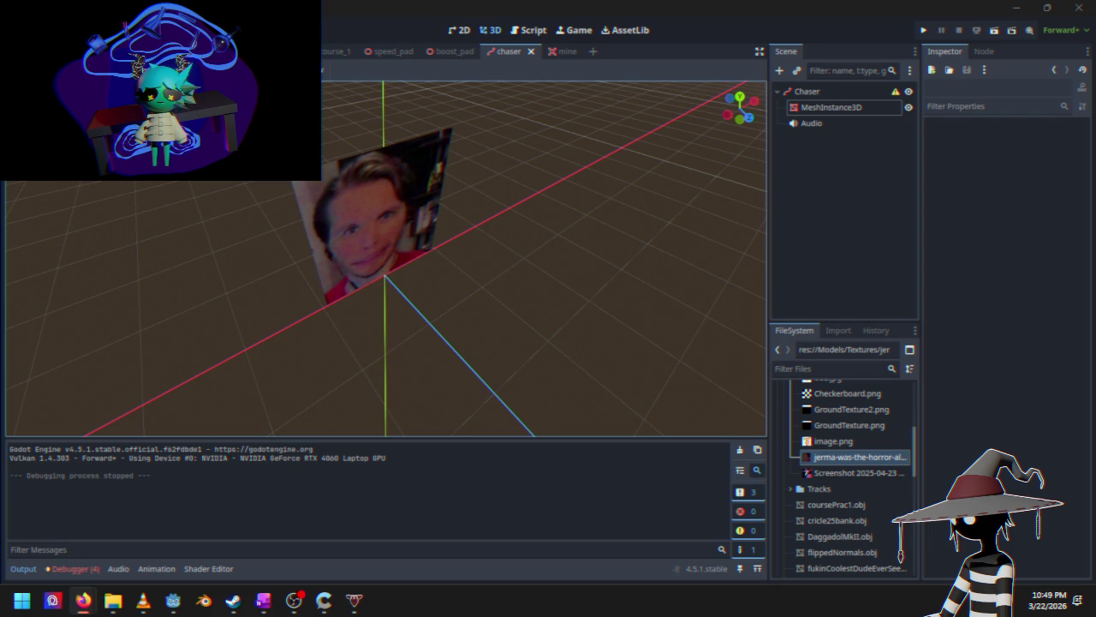
pyautogui.moveTo(342, 260)
pyautogui.mouseDown()
pyautogui.moveTo(292, 224)
pyautogui.moveTo(382, 196)
pyautogui.mouseUp()
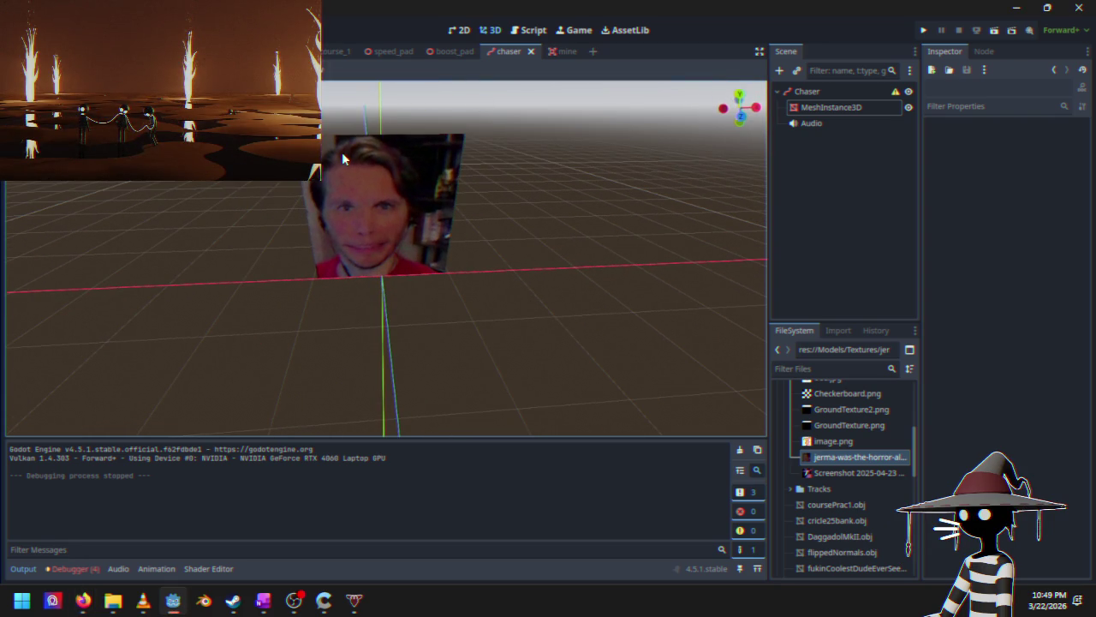
pyautogui.moveTo(434, 60)
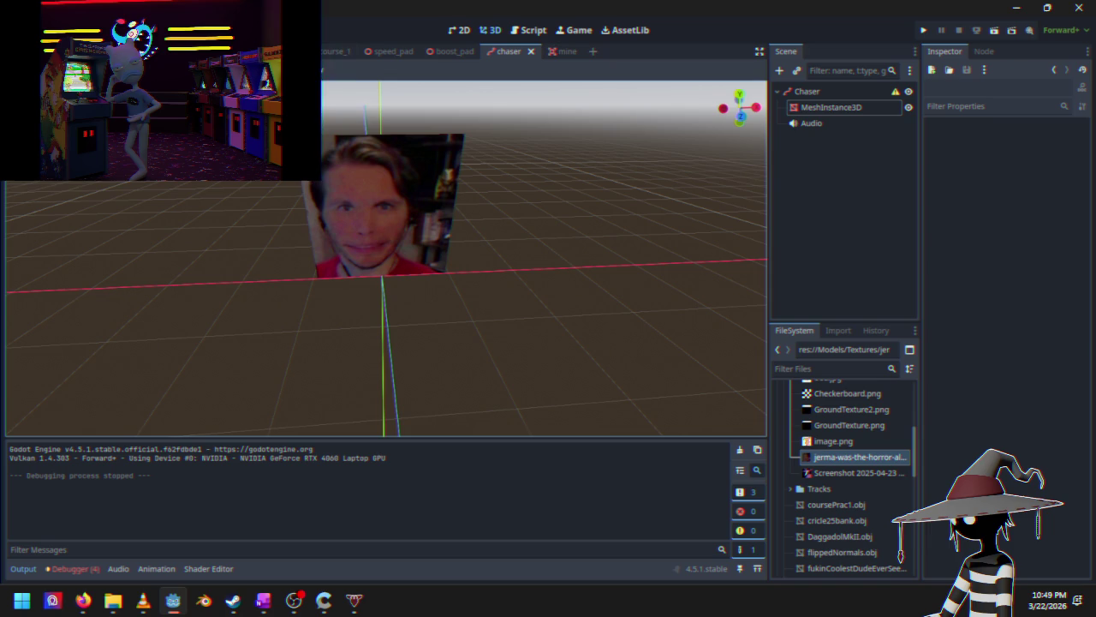
pyautogui.click(323, 49)
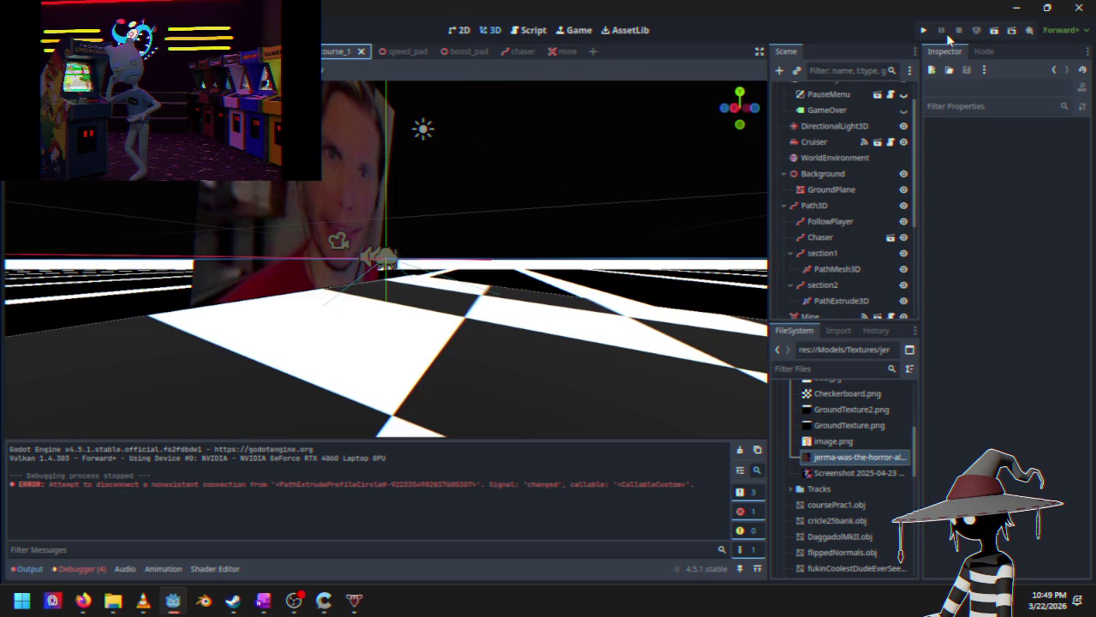
# Step: Launch another playtest, start Course 1, and weave the racer along the checkered track
pyautogui.click(925, 32)
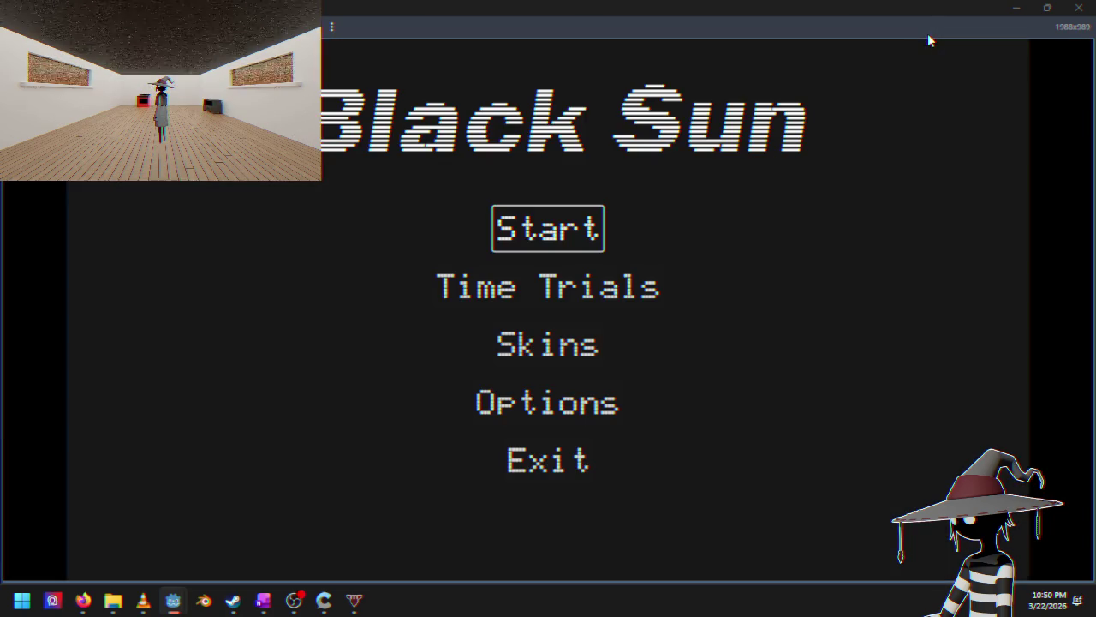
pyautogui.press('Return')
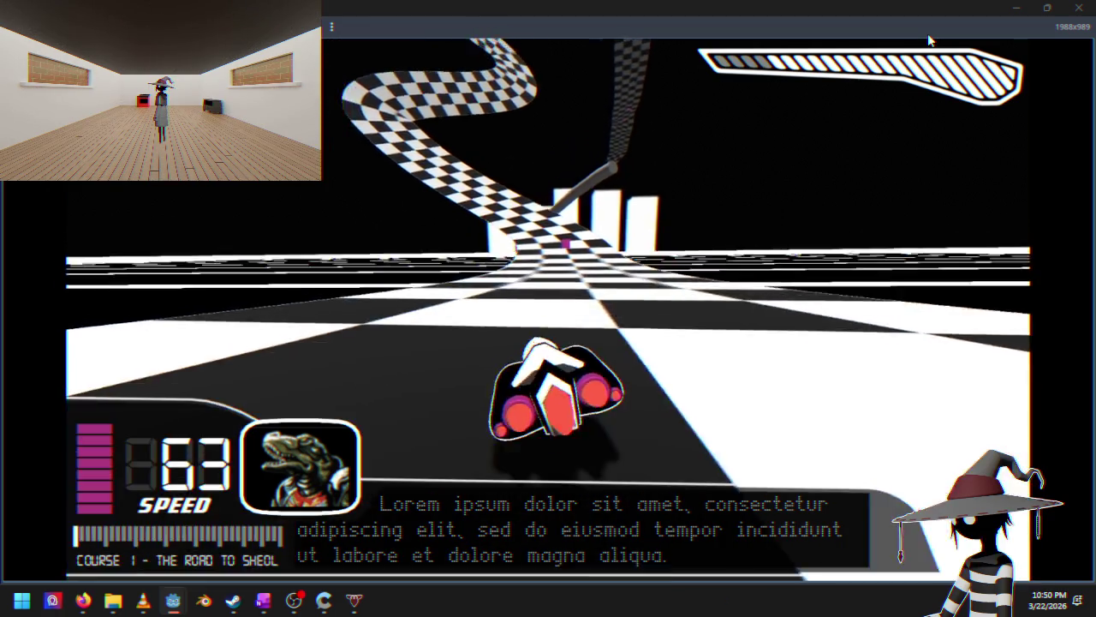
pyautogui.press('Right')
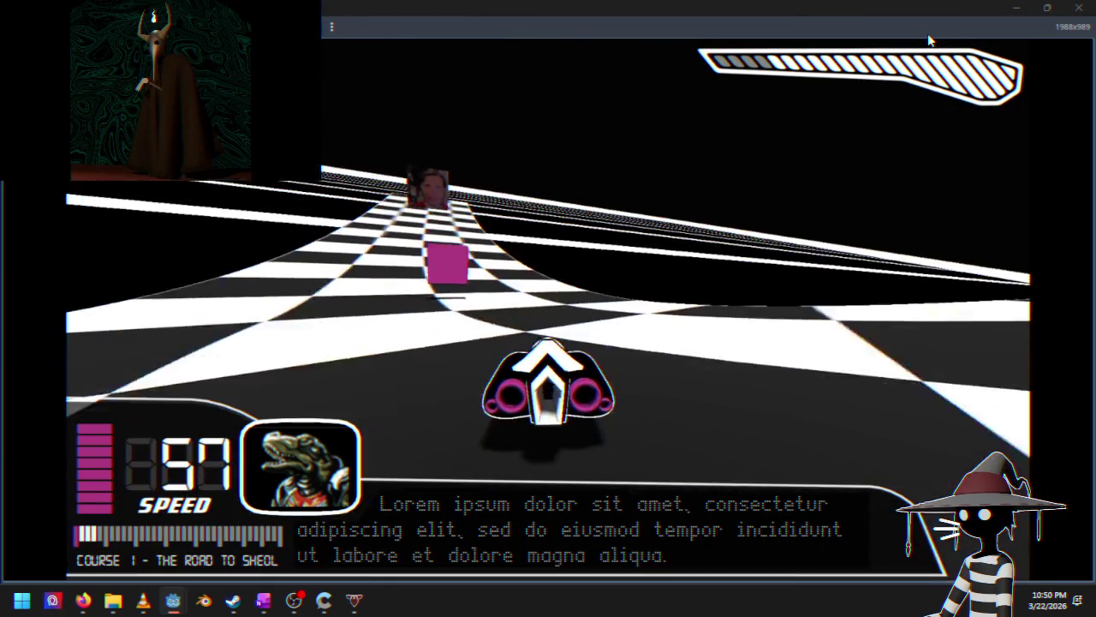
pyautogui.press('Right')
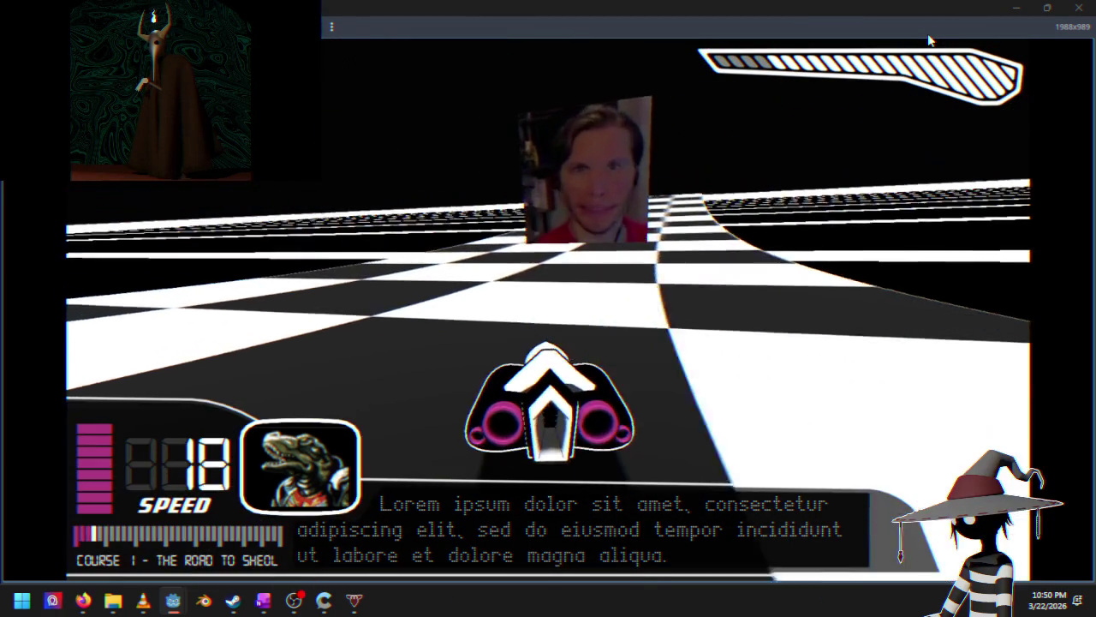
pyautogui.press('Left')
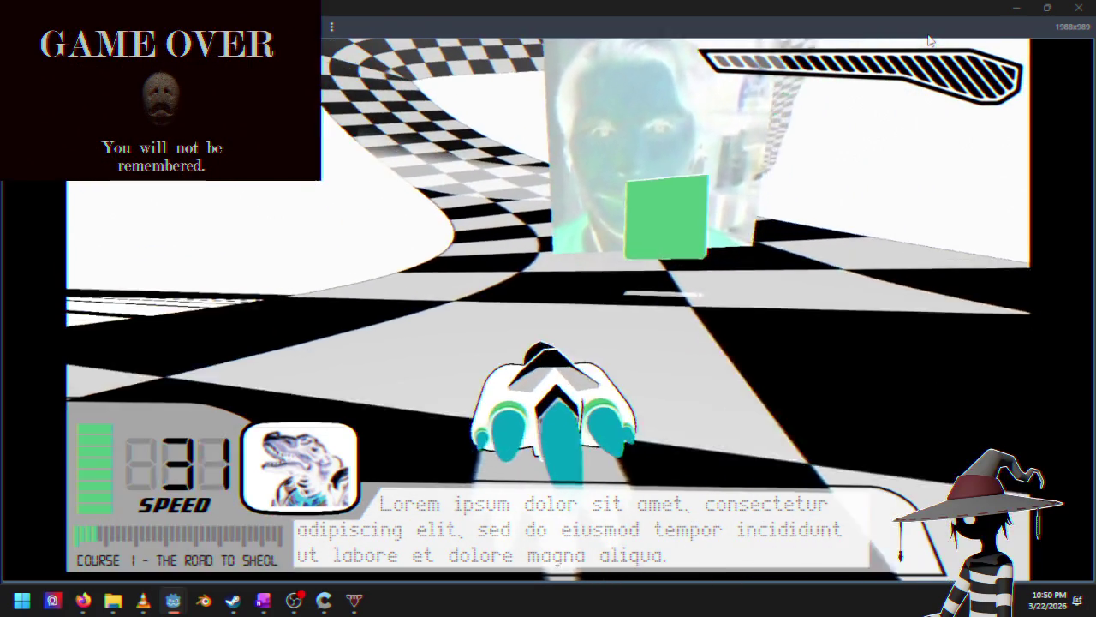
pyautogui.press('Right')
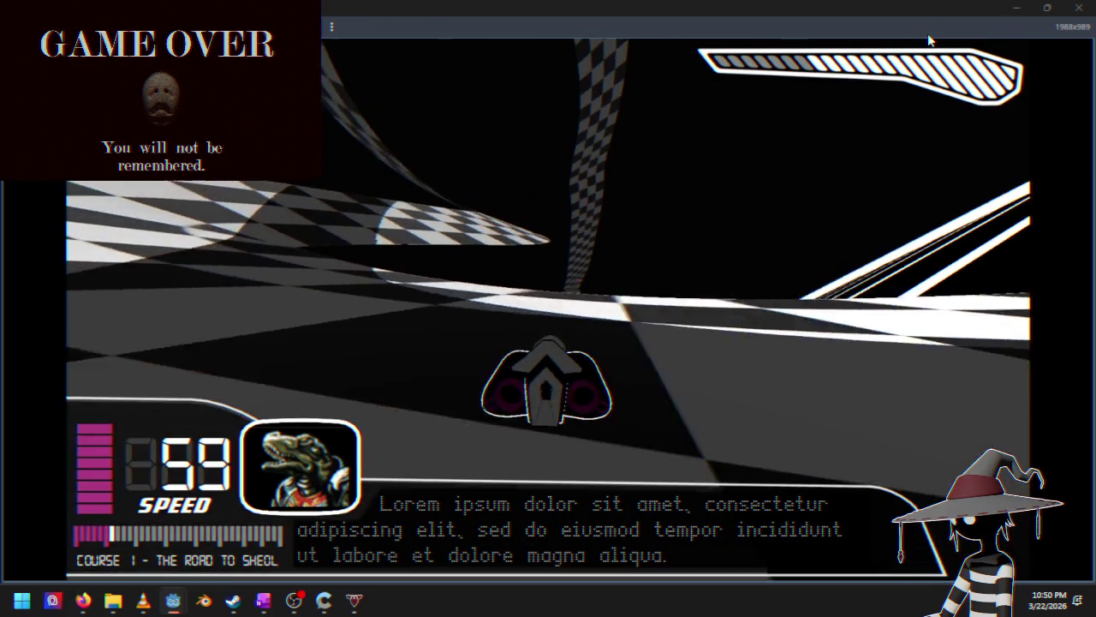
pyautogui.press('Left')
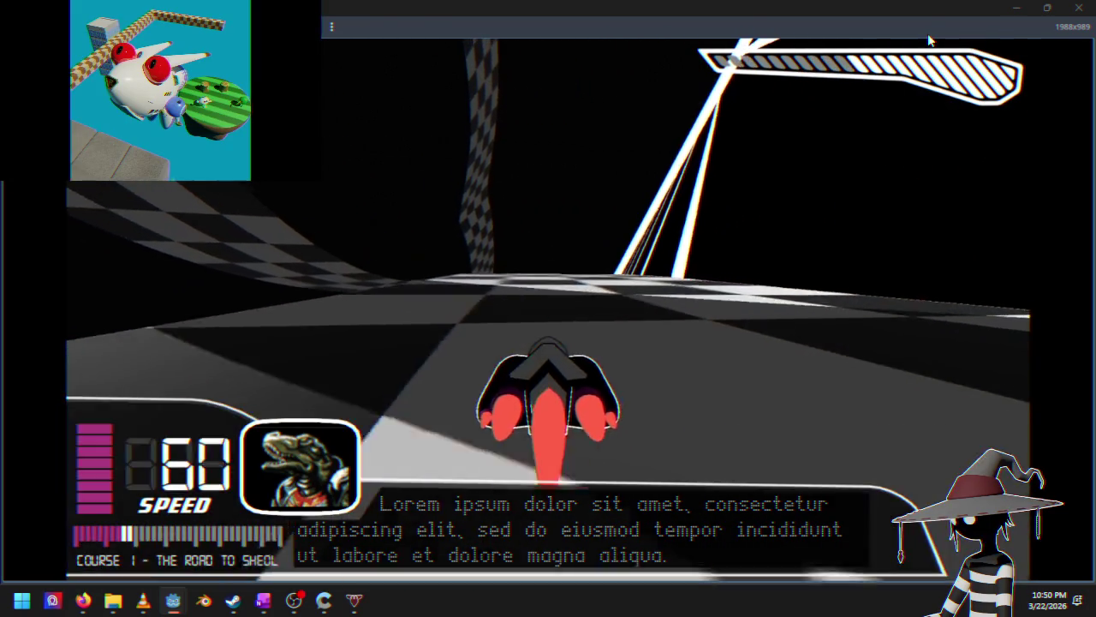
# Step: Steer left through the climbing banked curve, past the magenta block and up the ramp
pyautogui.press('Left')
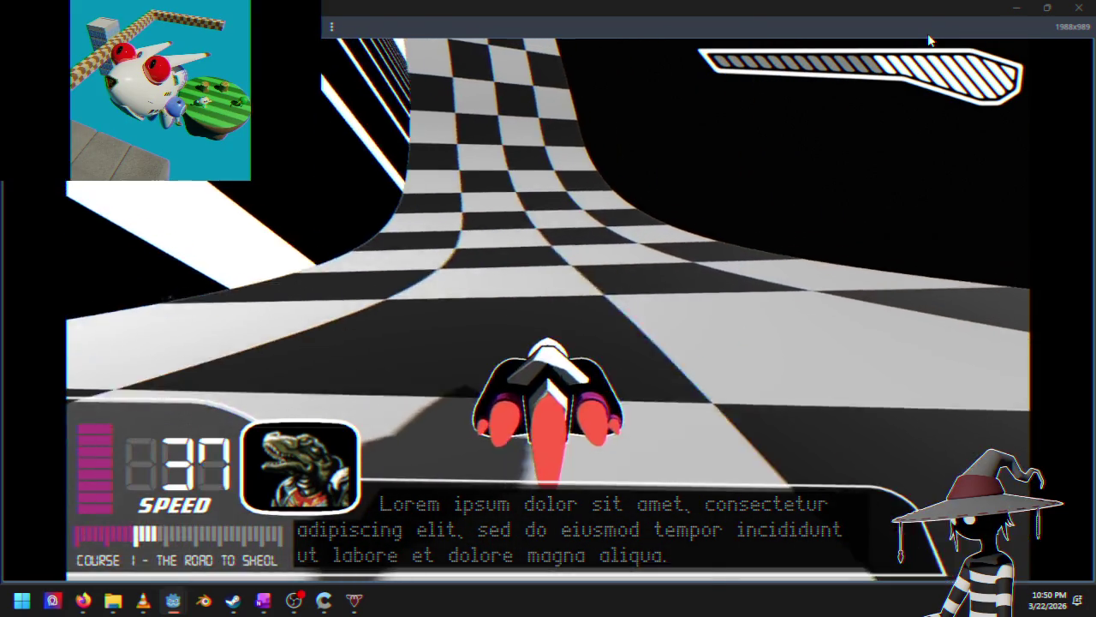
pyautogui.press('Left')
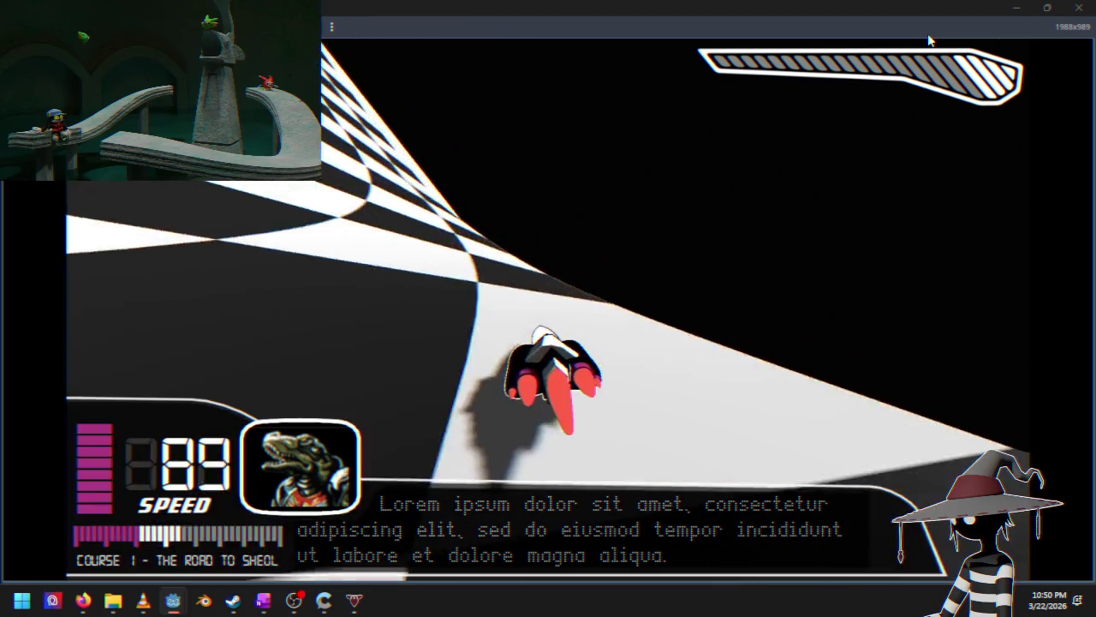
pyautogui.press('Left')
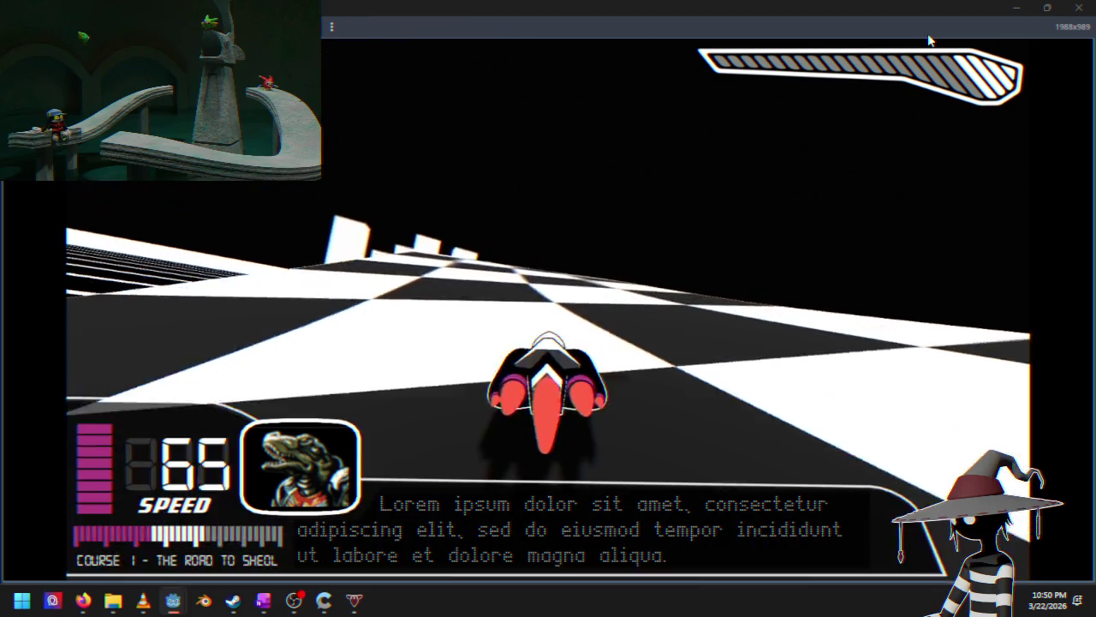
pyautogui.press('Left')
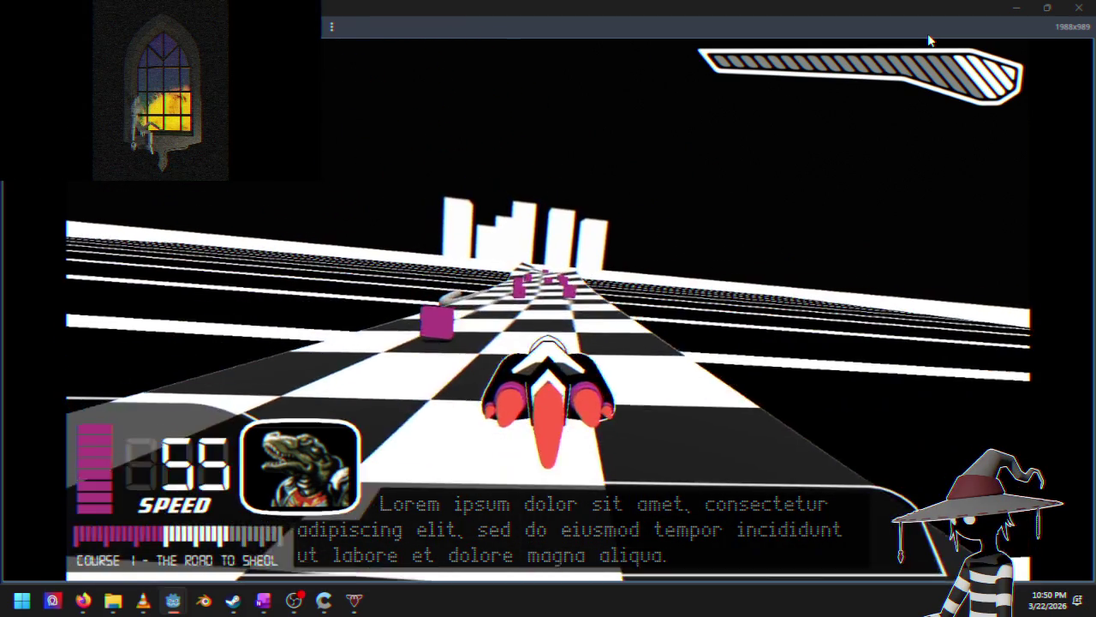
pyautogui.press('Left')
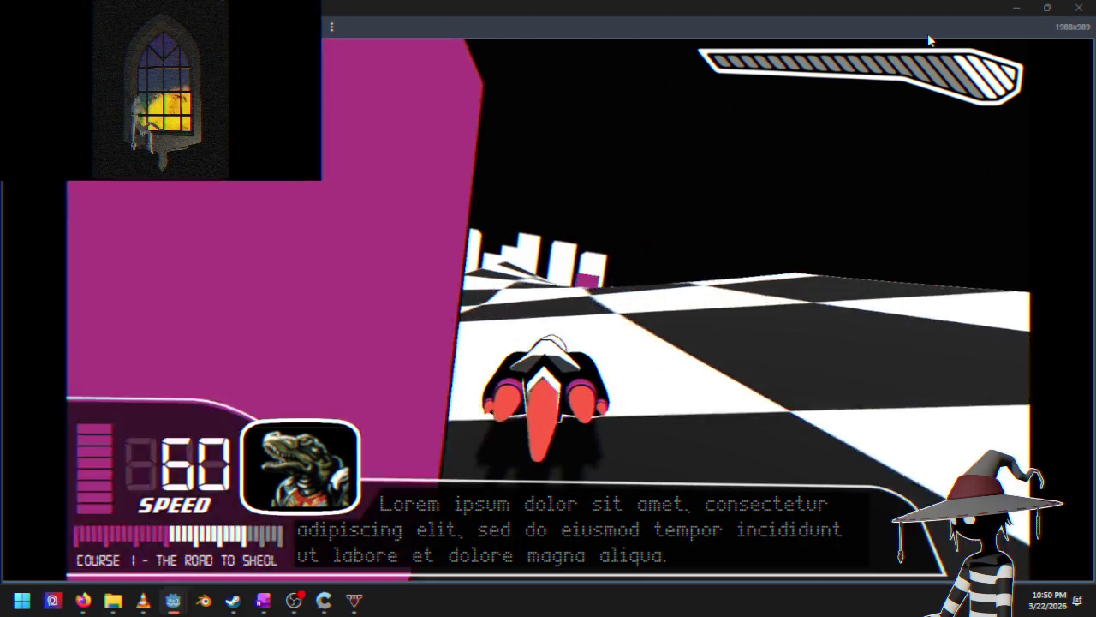
pyautogui.press('Left')
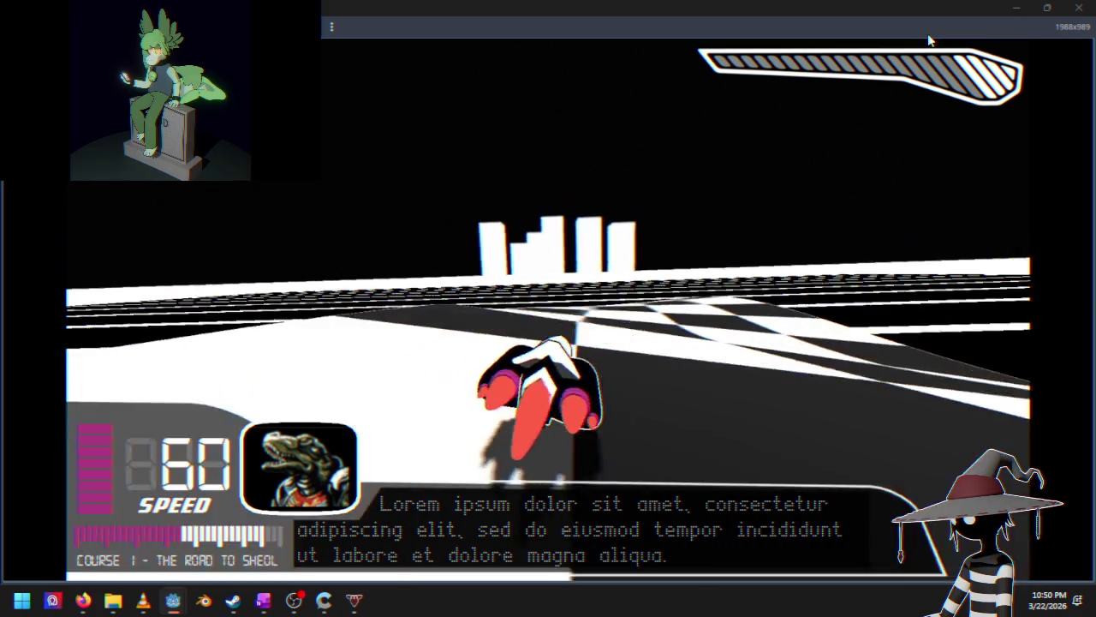
pyautogui.press('Left')
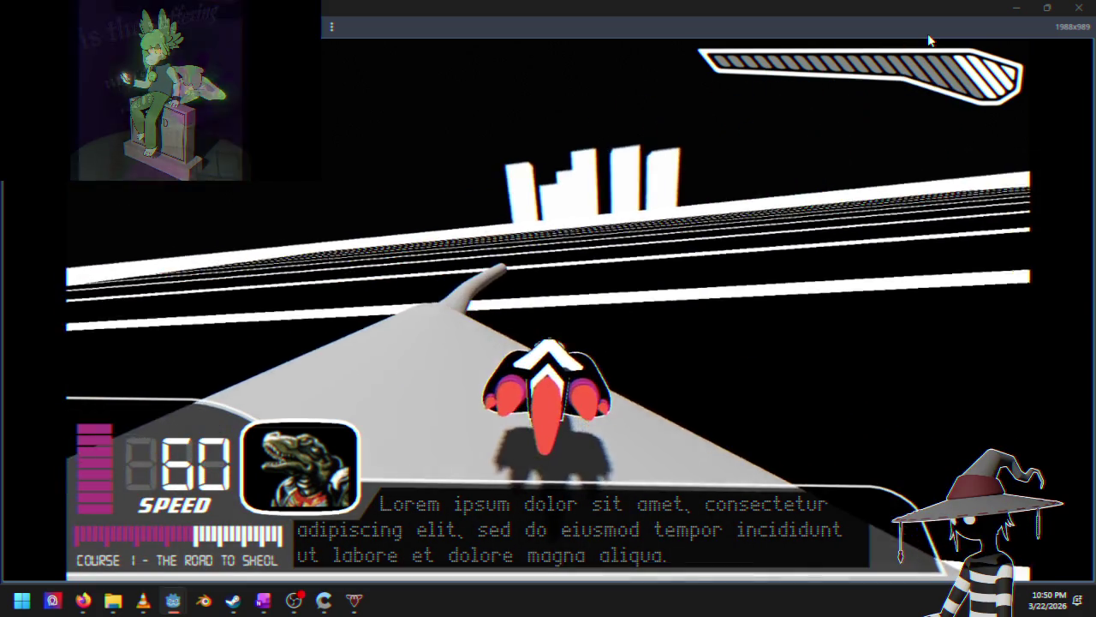
pyautogui.press('Left')
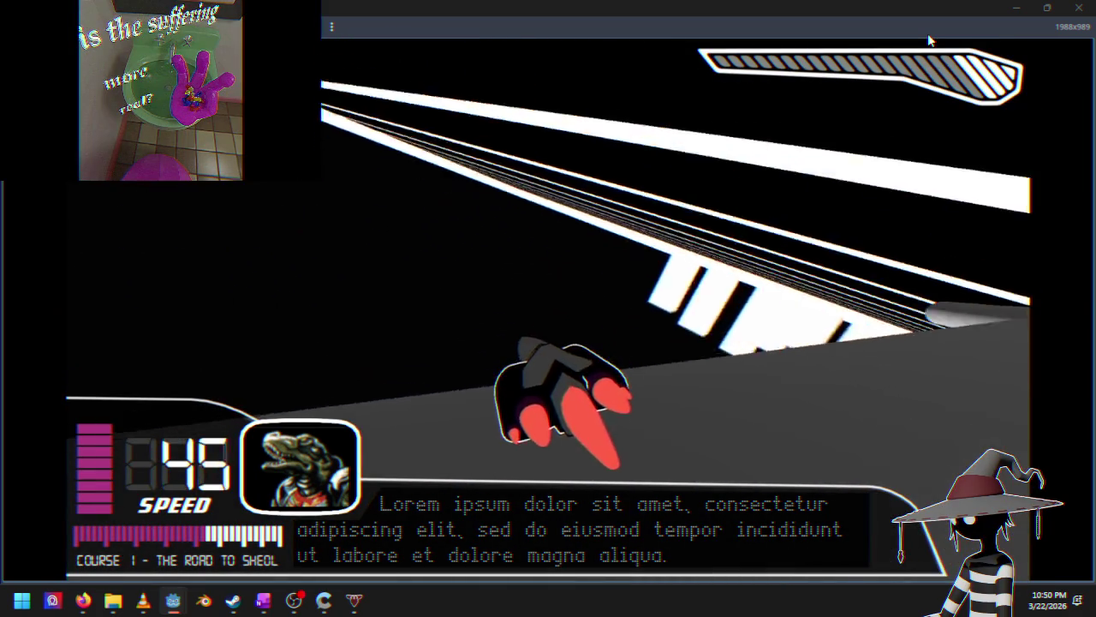
pyautogui.press('Left')
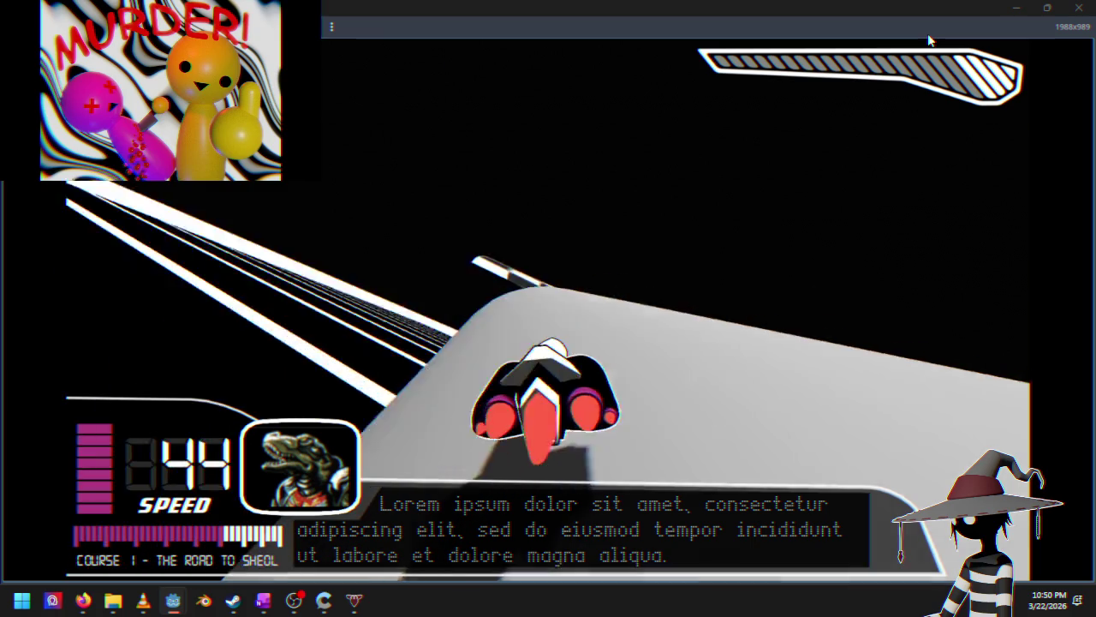
pyautogui.press('Left')
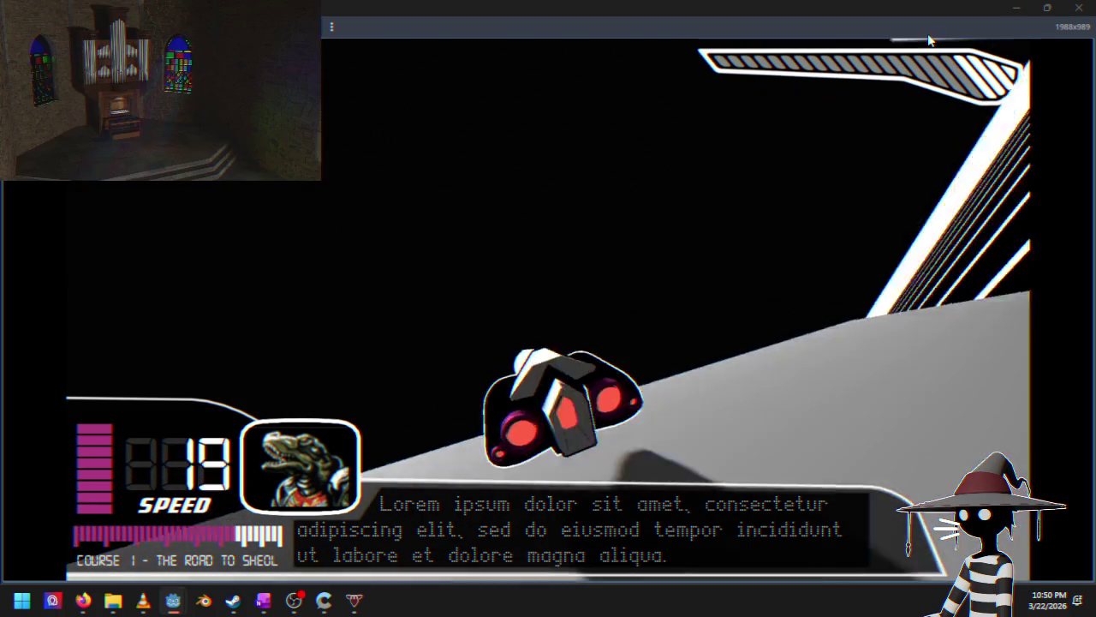
# Step: Accelerate to about 60 speed and follow the curving track toward the magenta blocks
pyautogui.press('Up')
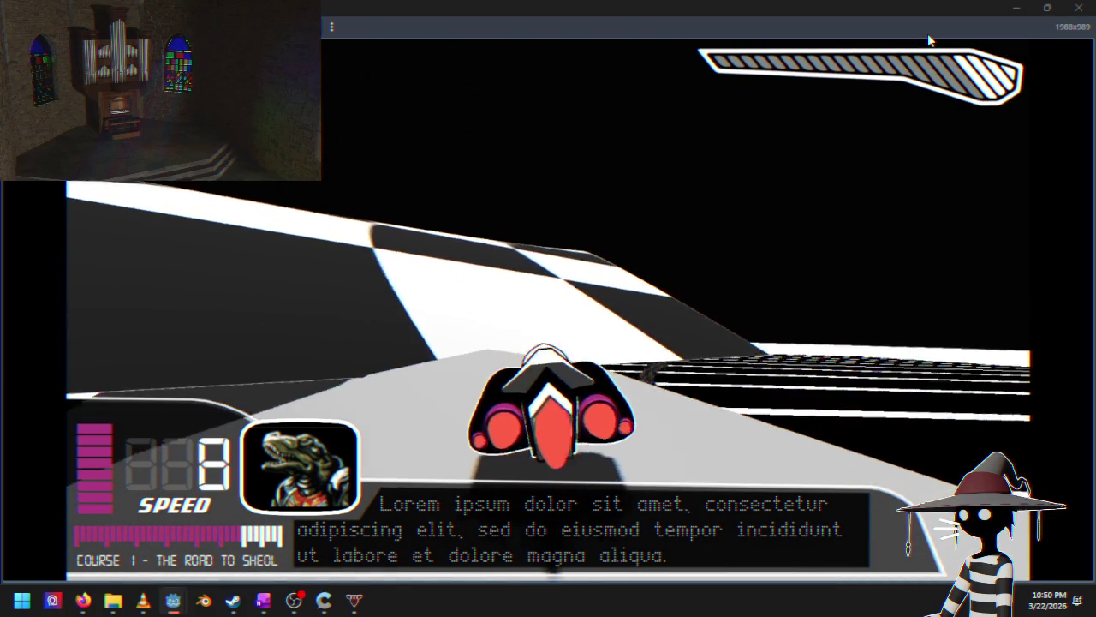
pyautogui.press('Left')
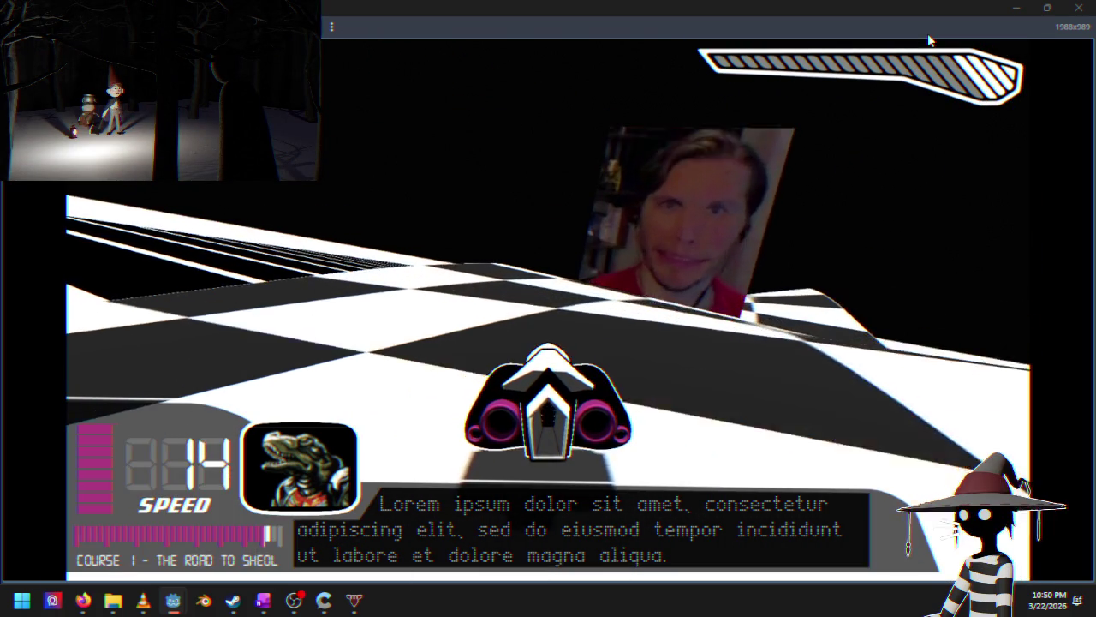
pyautogui.press('Up')
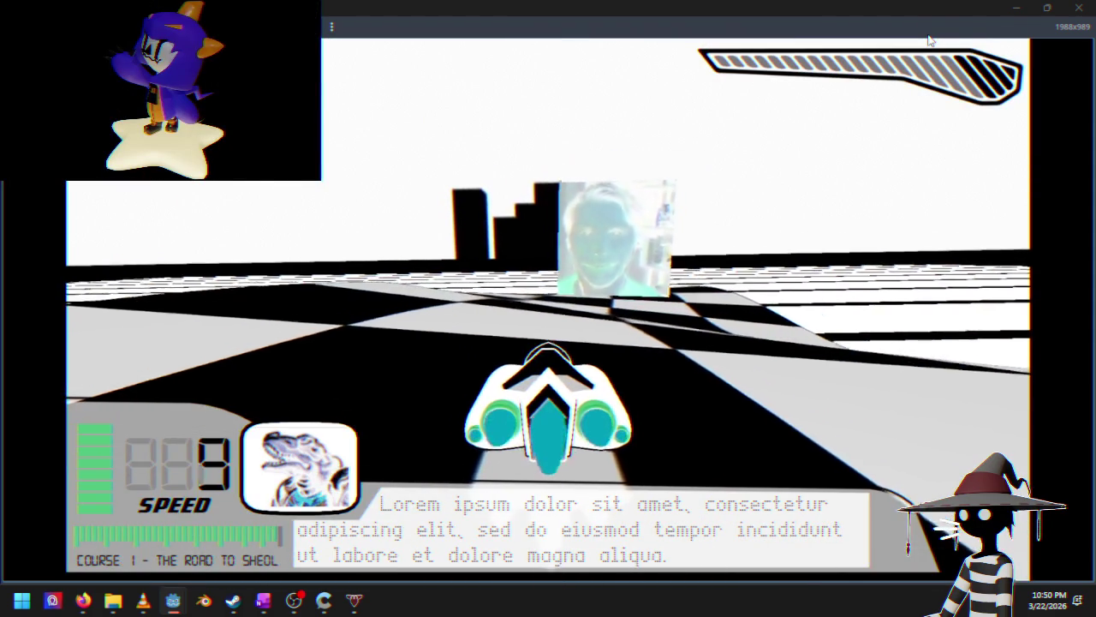
pyautogui.press('Right')
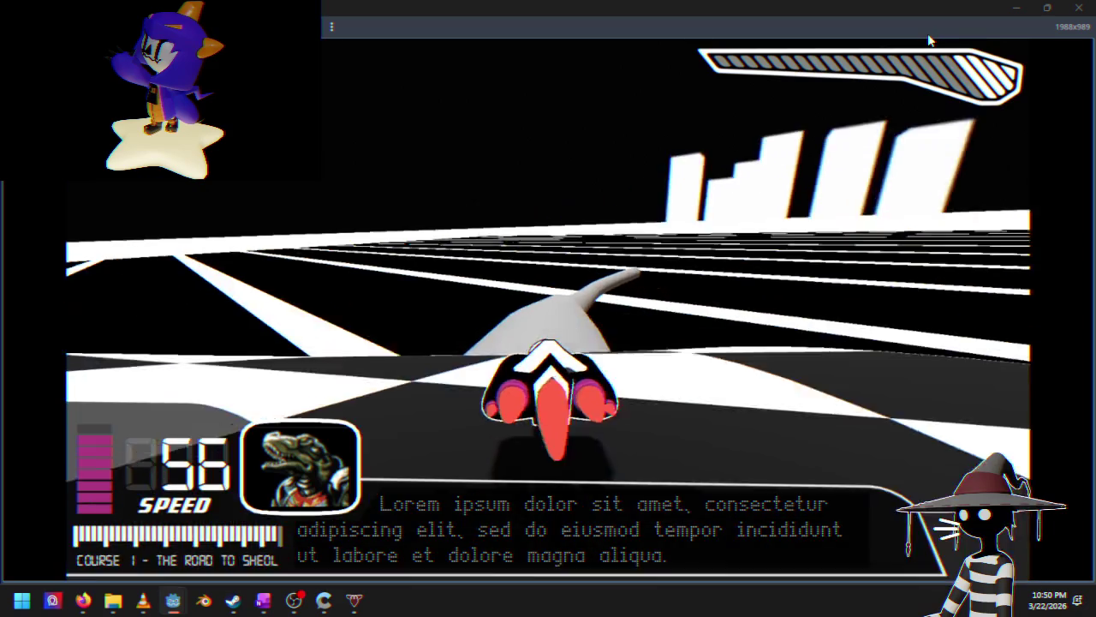
pyautogui.press('Up')
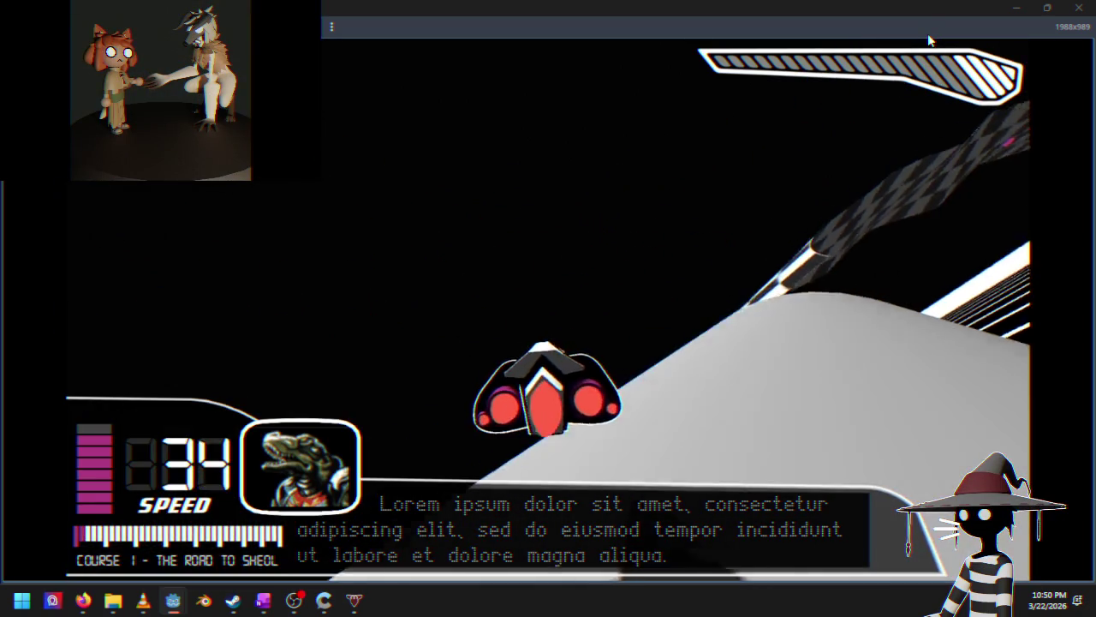
pyautogui.press('Left')
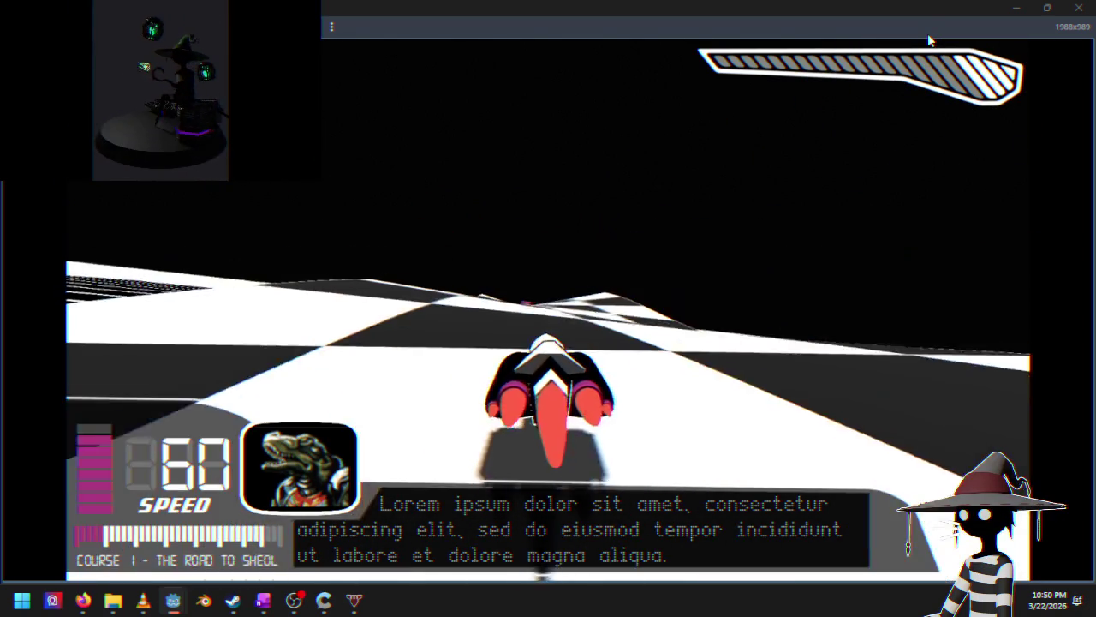
pyautogui.press('Right')
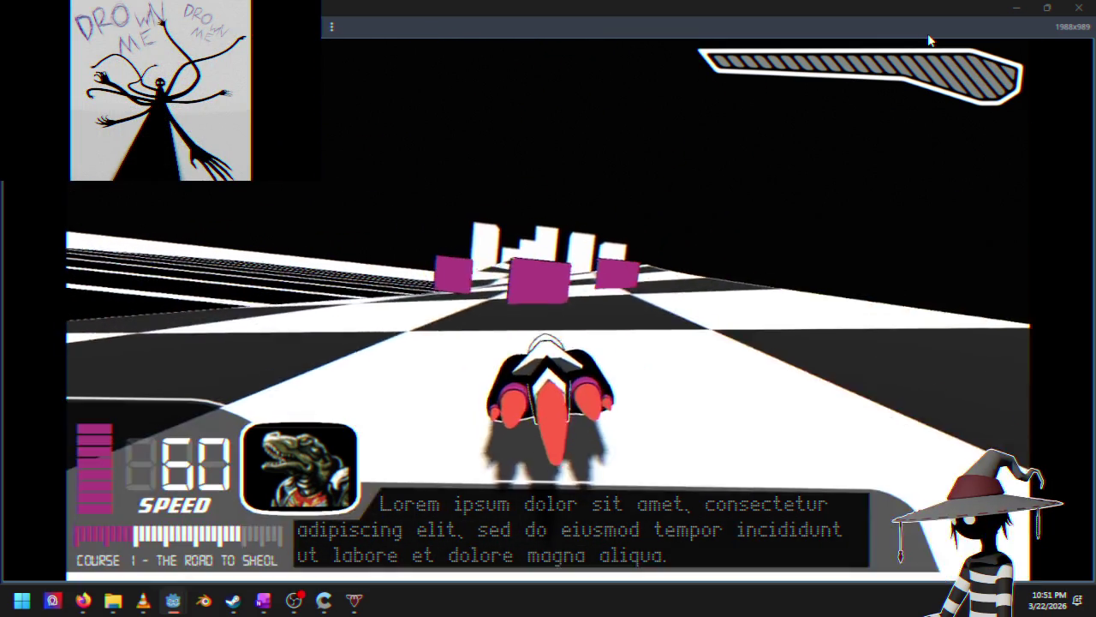
# Step: Pause the race at speed 59 and move the pause-menu selection down to Quit to Desktop
pyautogui.press('Down')
pyautogui.press('Down')
pyautogui.press('Down')
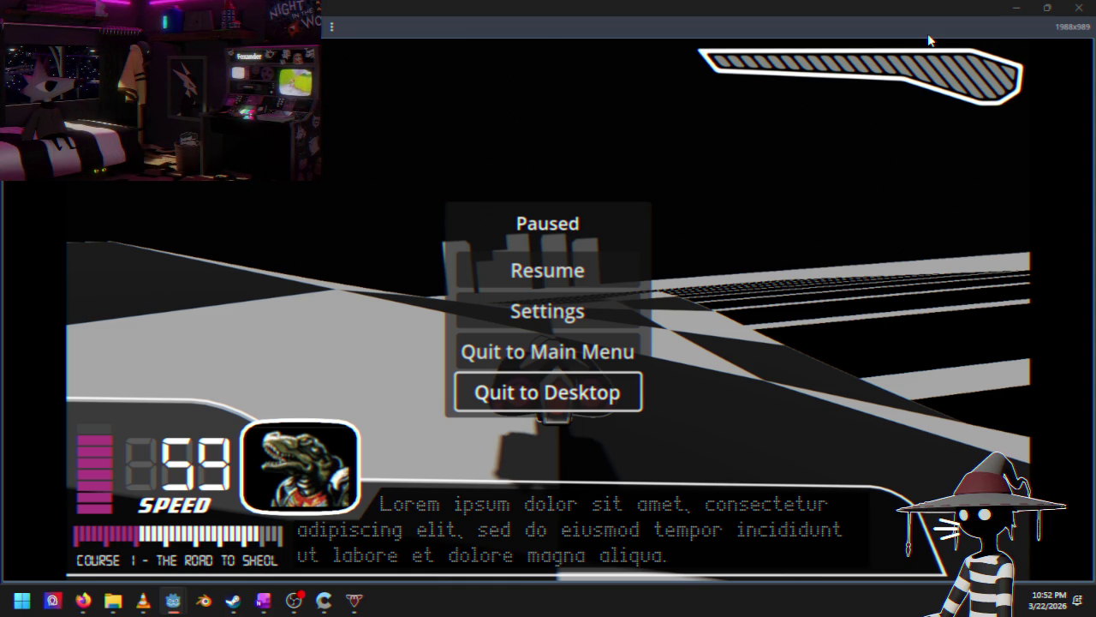
# Step: Close the game window and orbit the course_1 viewport around the checkerboard floor
pyautogui.click(1078, 7)
pyautogui.moveTo(400, 240); pyautogui.dragTo(468, 313)
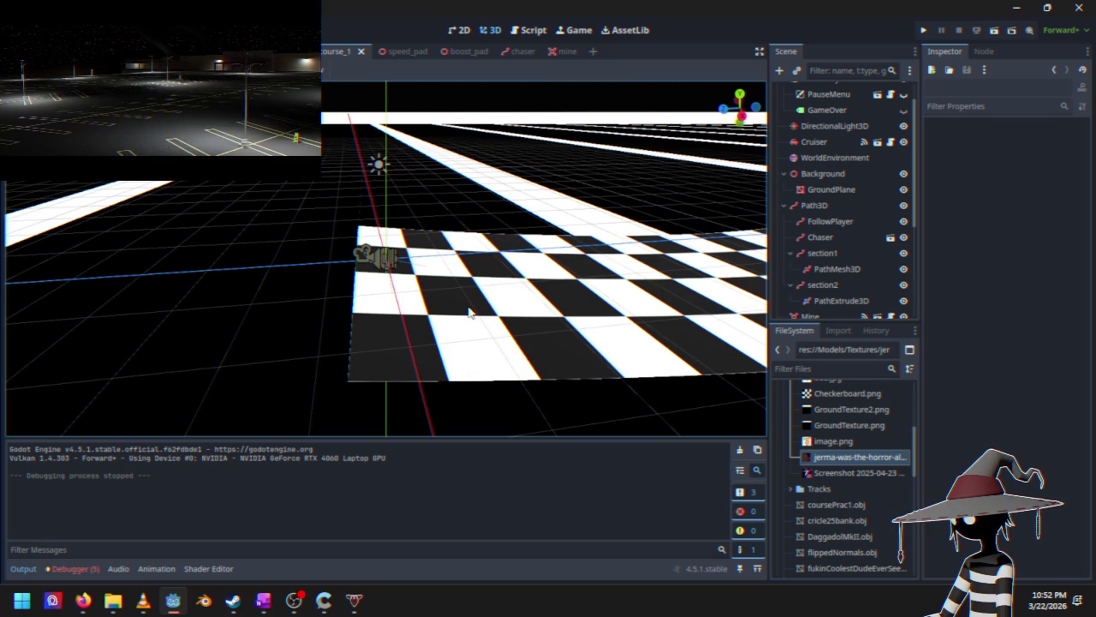
# Step: Orbit and zoom the viewport closer to the player, revealing the winding checkered track
pyautogui.scroll(-2, 587, 206)
pyautogui.moveTo(587, 206)
pyautogui.mouseDown()
pyautogui.moveTo(345, 200)
pyautogui.moveTo(458, 193)
pyautogui.mouseUp()
pyautogui.scroll(10, 460, 194)
pyautogui.moveTo(451, 312)
pyautogui.mouseDown()
pyautogui.moveTo(376, 230)
pyautogui.moveTo(402, 282)
pyautogui.mouseUp()
pyautogui.scroll(3, 405, 284)
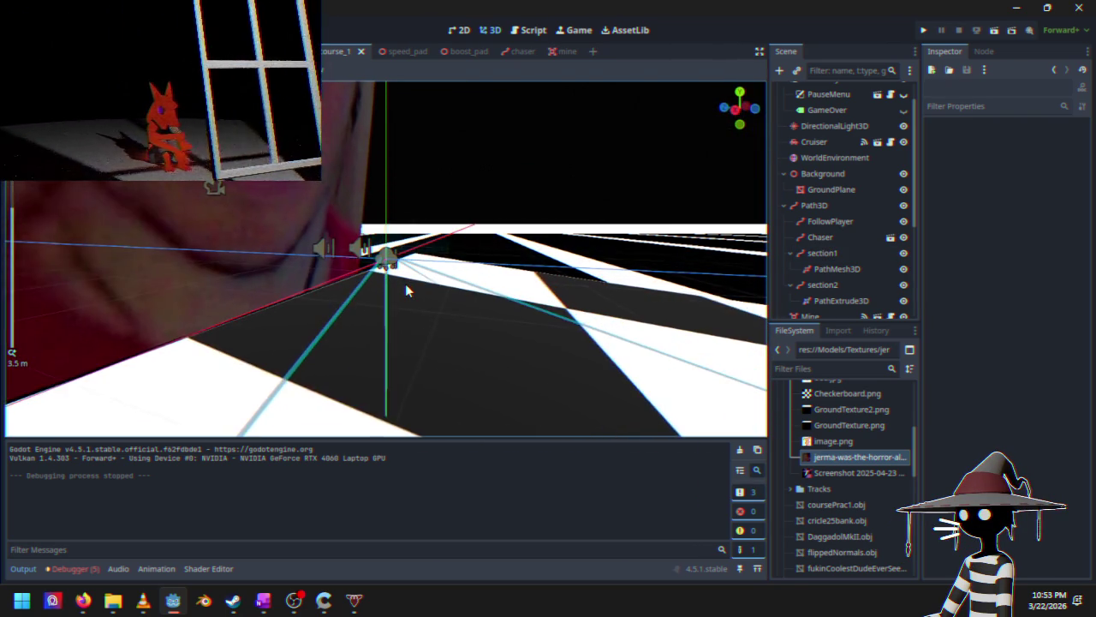
pyautogui.scroll(4, 405, 284)
pyautogui.moveTo(406, 284)
pyautogui.mouseDown()
pyautogui.moveTo(529, 181)
pyautogui.moveTo(544, 228)
pyautogui.moveTo(428, 220)
pyautogui.mouseUp()
# Step: Glance at the 2D HUD, return to 3D, and select the player's capsule collision shape
pyautogui.hotkey('ctrl', 'F1')
pyautogui.click(428, 220)
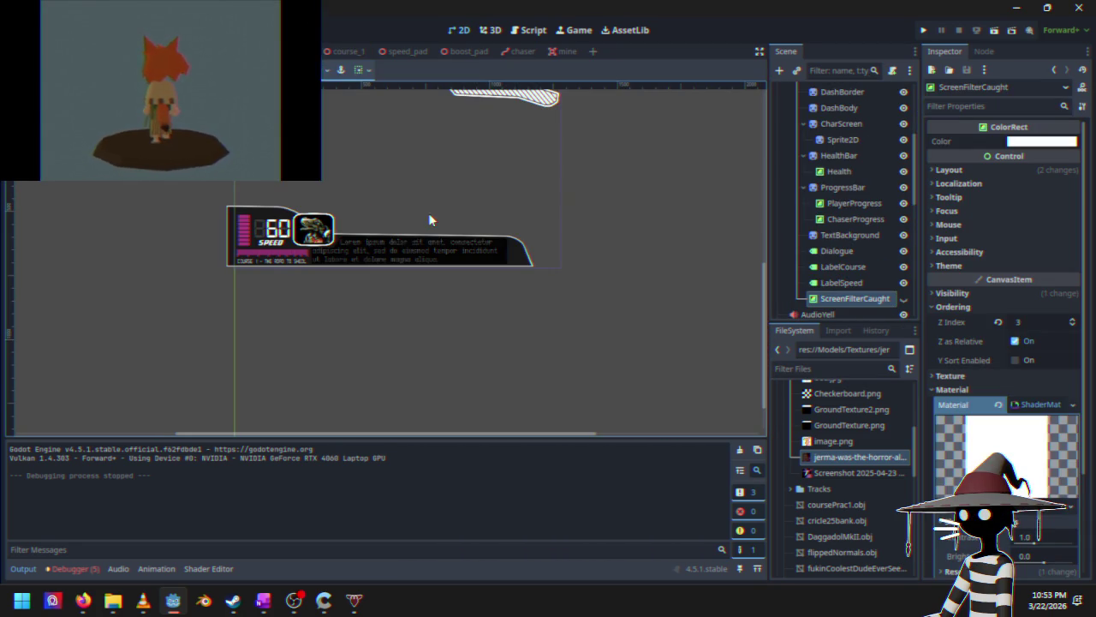
pyautogui.click(488, 30)
pyautogui.moveTo(290, 224)
pyautogui.mouseDown()
pyautogui.moveTo(355, 282)
pyautogui.moveTo(451, 257)
pyautogui.mouseUp()
pyautogui.click(509, 248)
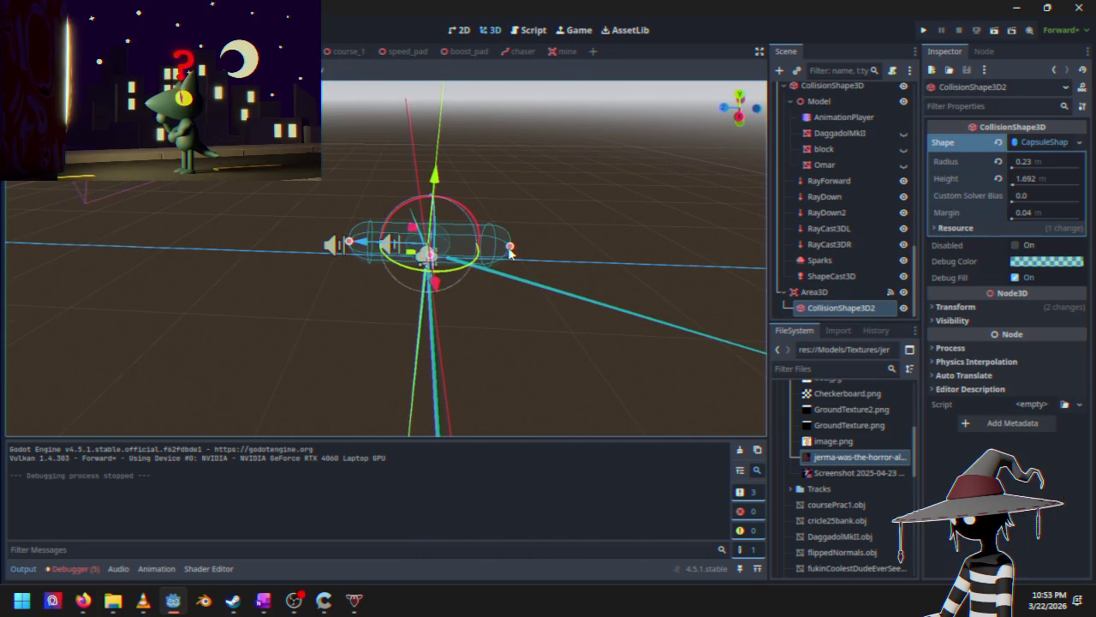
pyautogui.moveTo(572, 222)
pyautogui.mouseDown()
pyautogui.moveTo(566, 252)
pyautogui.moveTo(626, 272)
pyautogui.moveTo(734, 206)
pyautogui.moveTo(548, 216)
pyautogui.moveTo(608, 212)
pyautogui.moveTo(546, 261)
pyautogui.mouseUp()
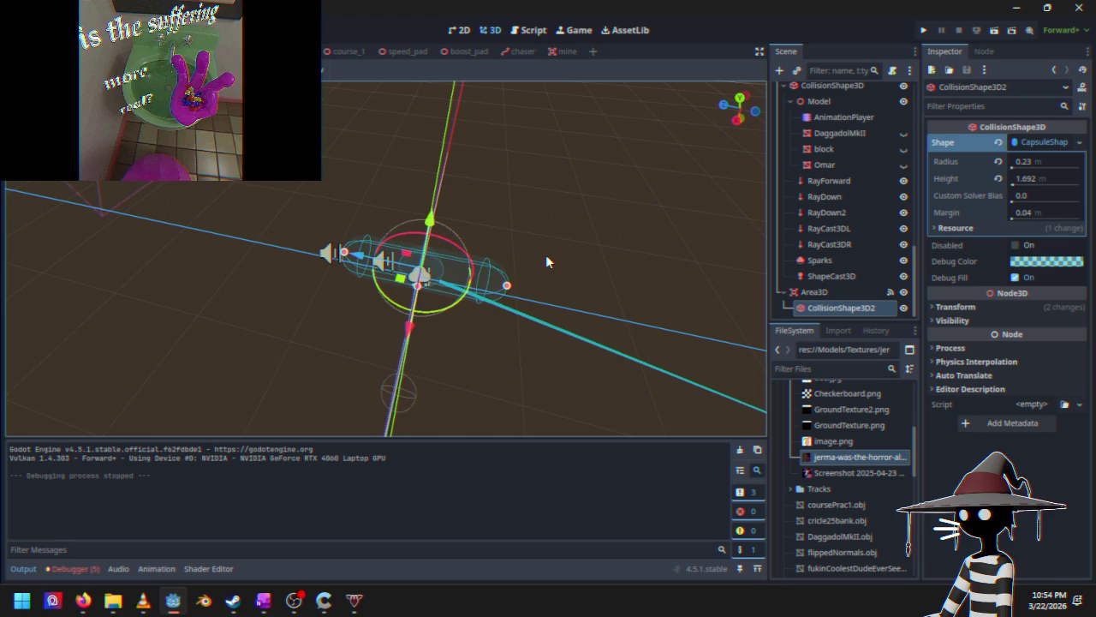
pyautogui.moveTo(516, 224); pyautogui.dragTo(573, 172)
# Step: Select the player's Area3D node and open the Cruiser.gd script
pyautogui.click(839, 290)
pyautogui.click(843, 306)
pyautogui.click(840, 291)
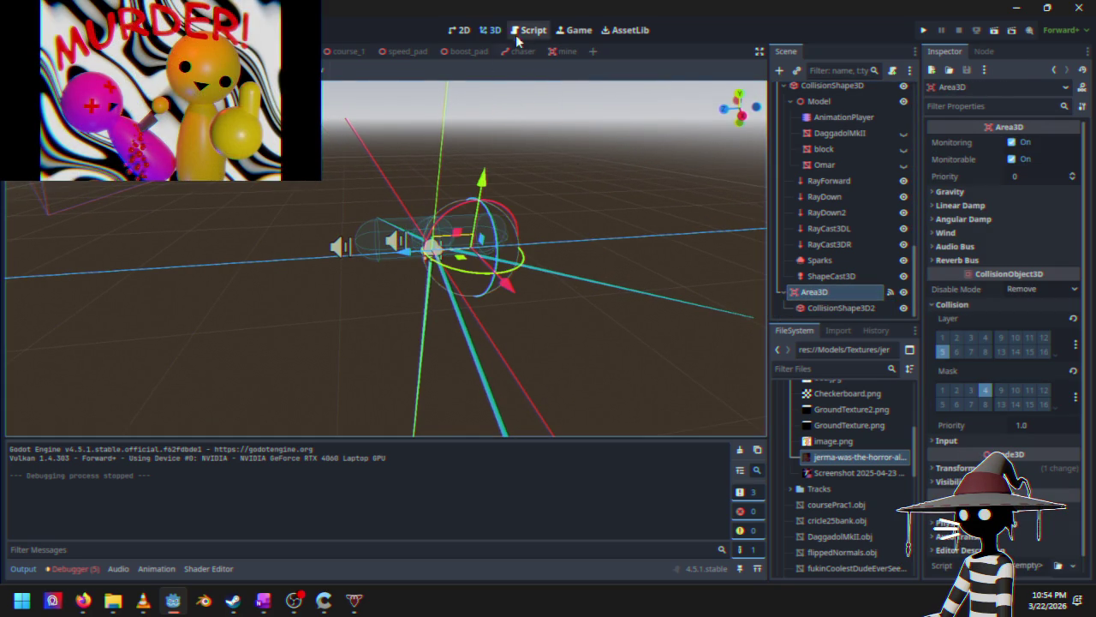
pyautogui.click(519, 31)
# Step: Scroll to _on_area_3d_area_entered and place the caret on its apply_impulse line
pyautogui.scroll(-2, 411, 281)
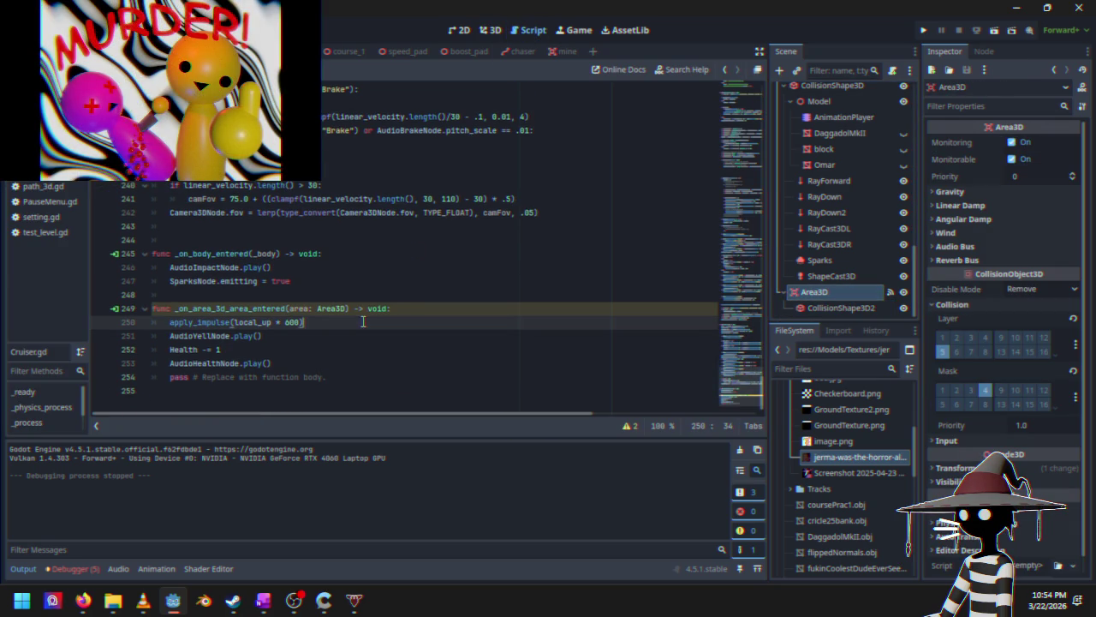
pyautogui.click(367, 322)
pyautogui.press('Down')
pyautogui.press('Down')
pyautogui.press('Down')
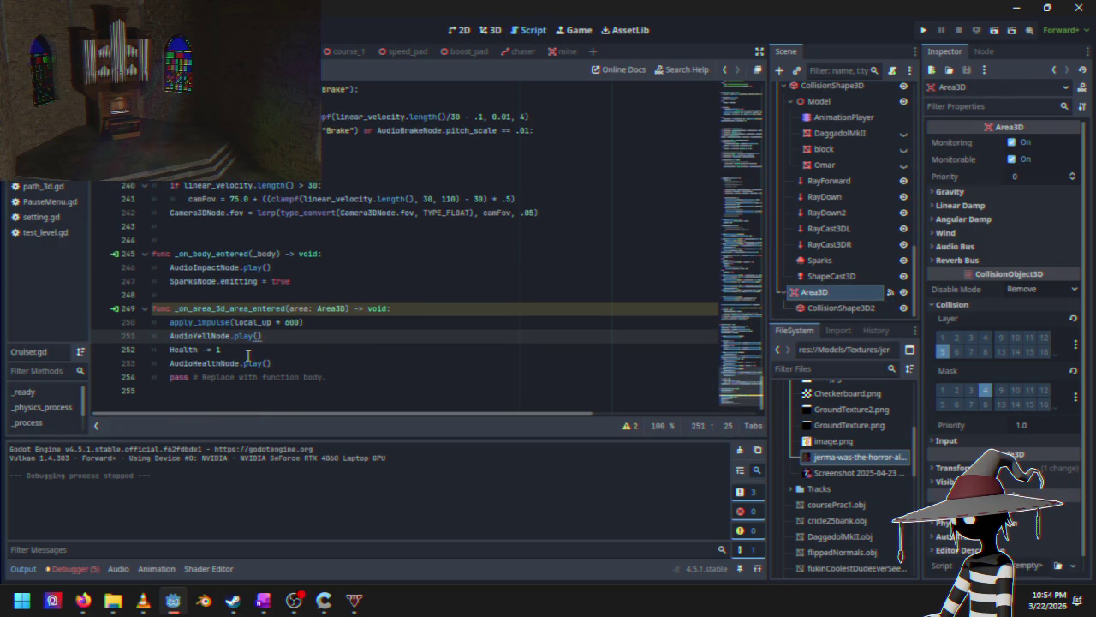
pyautogui.click(288, 351)
pyautogui.click(299, 337)
pyautogui.click(319, 322)
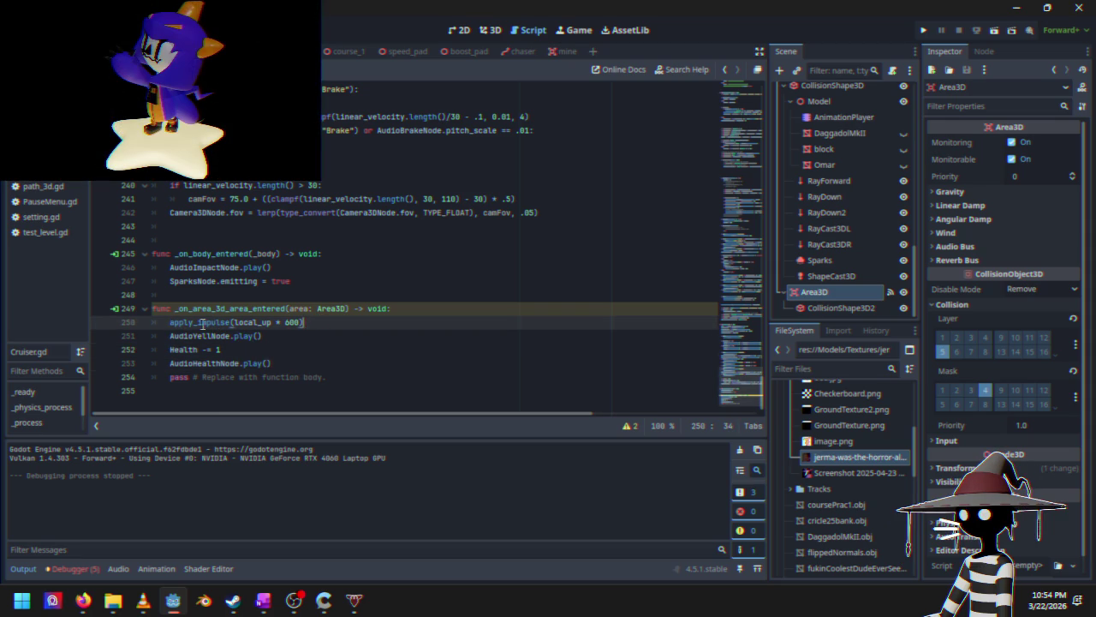
pyautogui.moveTo(189, 333)
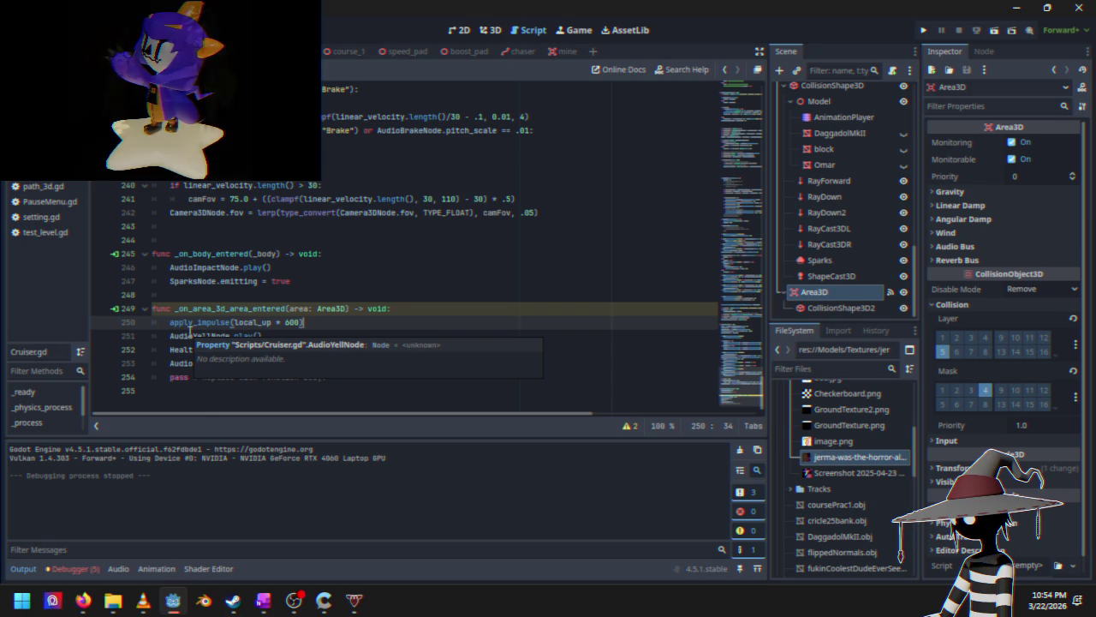
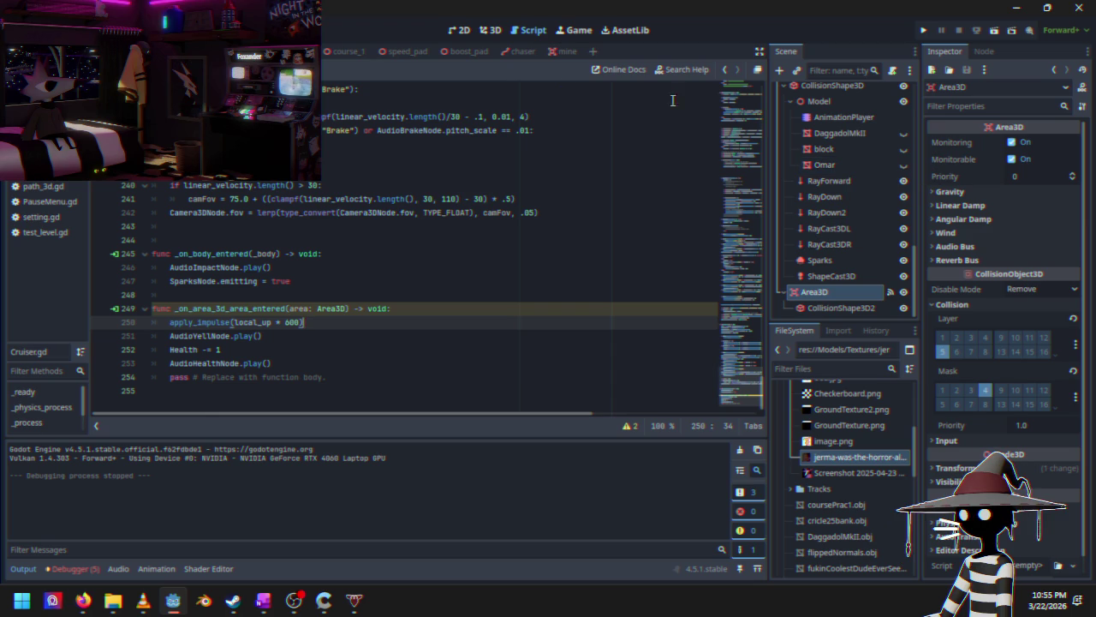
# Step: Show the course_1 level scene in the 3D editor view
pyautogui.click(358, 53)
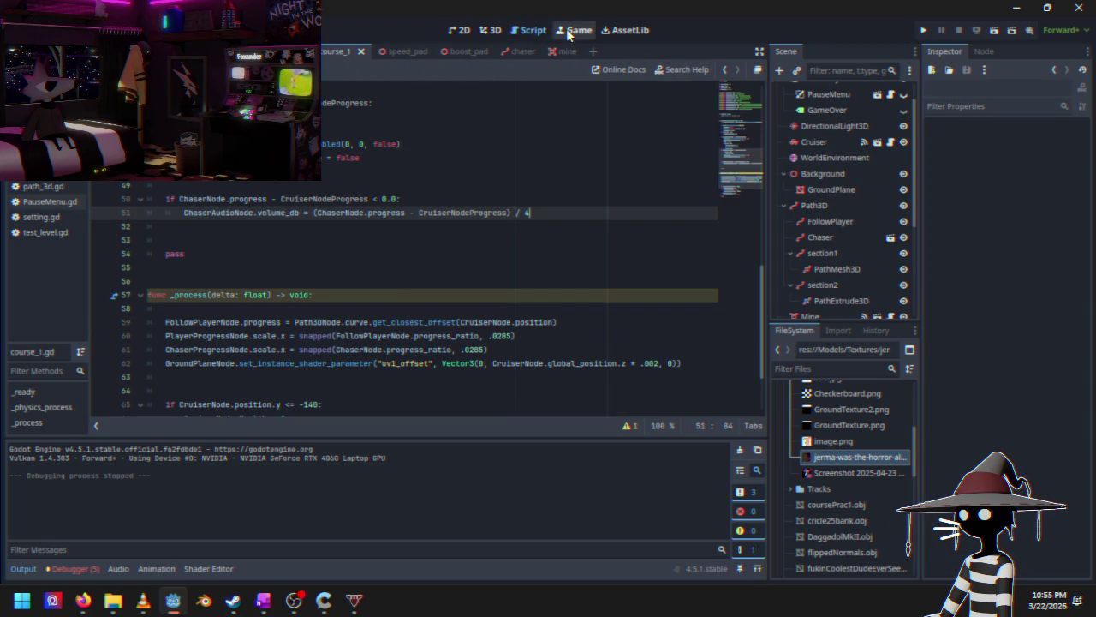
pyautogui.click(500, 31)
pyautogui.scroll(-10, 523, 231)
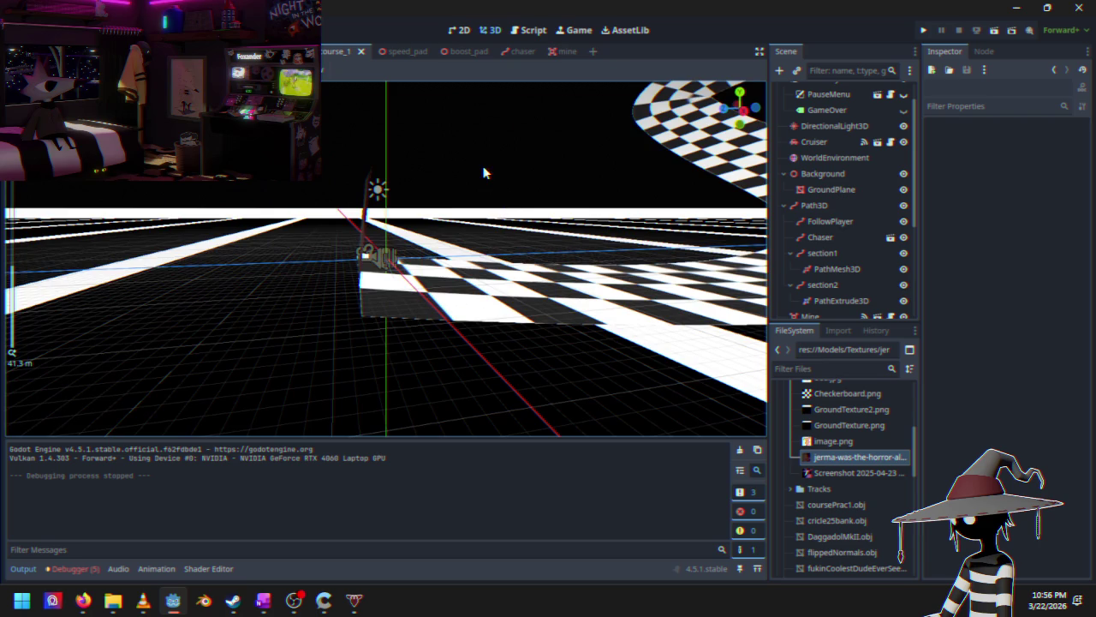
# Step: Orbit the 3D view around the course_1 checkerboard track
pyautogui.moveTo(484, 173); pyautogui.dragTo(487, 202)
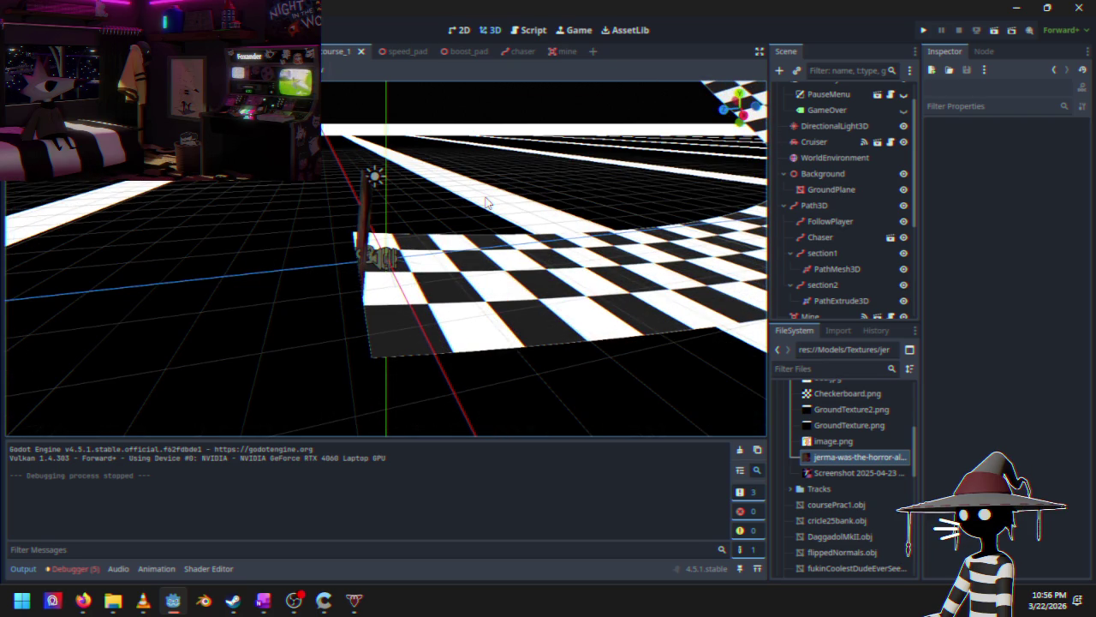
pyautogui.moveTo(514, 213)
pyautogui.mouseDown()
pyautogui.moveTo(543, 181)
pyautogui.moveTo(557, 228)
pyautogui.moveTo(632, 237)
pyautogui.moveTo(606, 254)
pyautogui.moveTo(457, 277)
pyautogui.moveTo(469, 283)
pyautogui.moveTo(584, 169)
pyautogui.mouseUp()
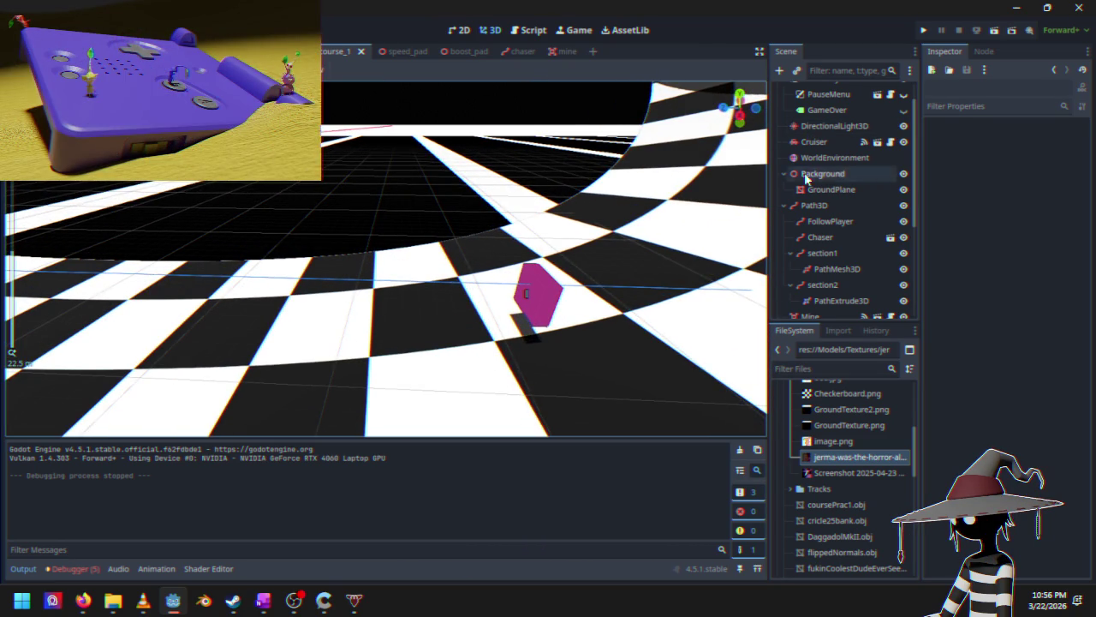
pyautogui.scroll(-3, 841, 227)
# Step: Select a Mine on the track, inspect it up close, then open the mine scene
pyautogui.click(839, 228)
pyautogui.moveTo(531, 283)
pyautogui.mouseDown()
pyautogui.moveTo(520, 195)
pyautogui.moveTo(512, 217)
pyautogui.moveTo(556, 254)
pyautogui.moveTo(302, 202)
pyautogui.mouseUp()
pyautogui.click(299, 206)
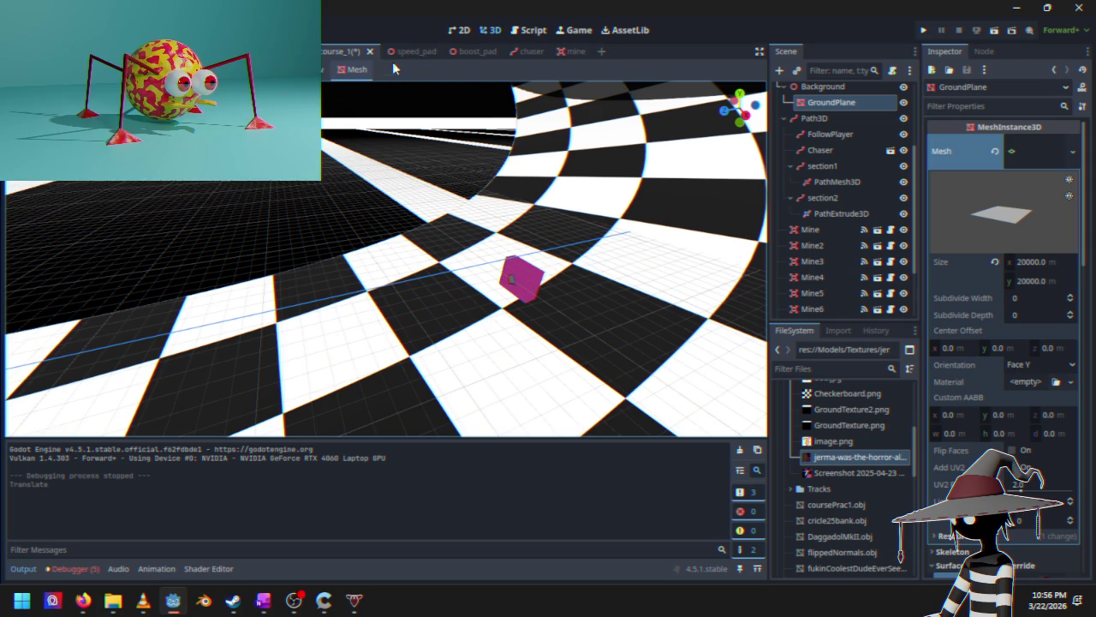
pyautogui.click(569, 53)
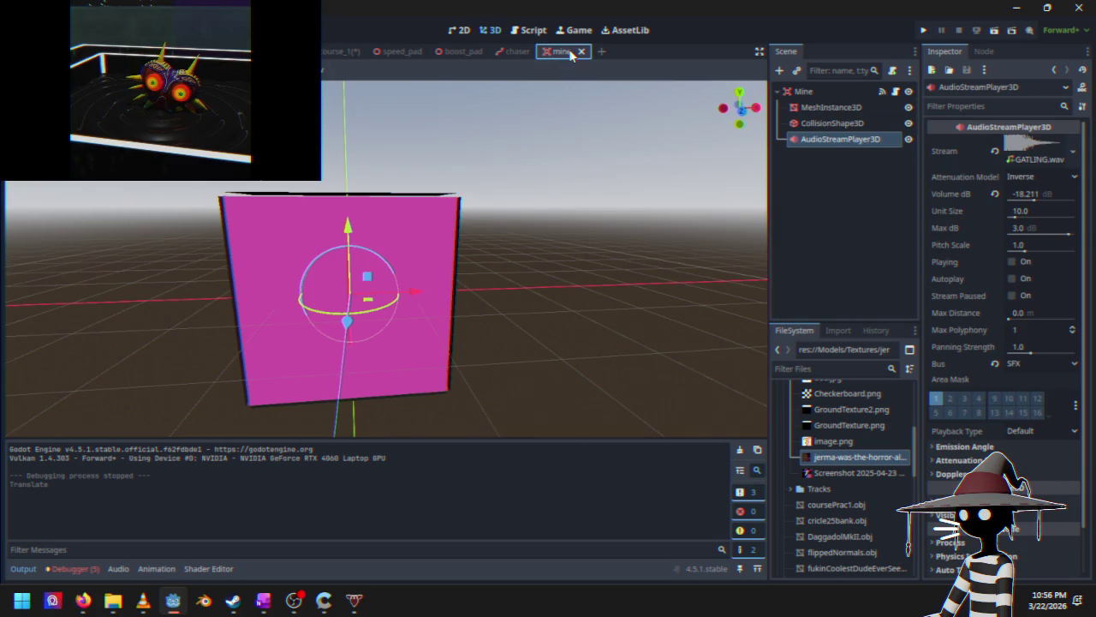
# Step: Read mine.gd's hit handler from the Mine root node, then switch to Cruiser.gd's area-entered handler
pyautogui.click(859, 93)
pyautogui.click(896, 91)
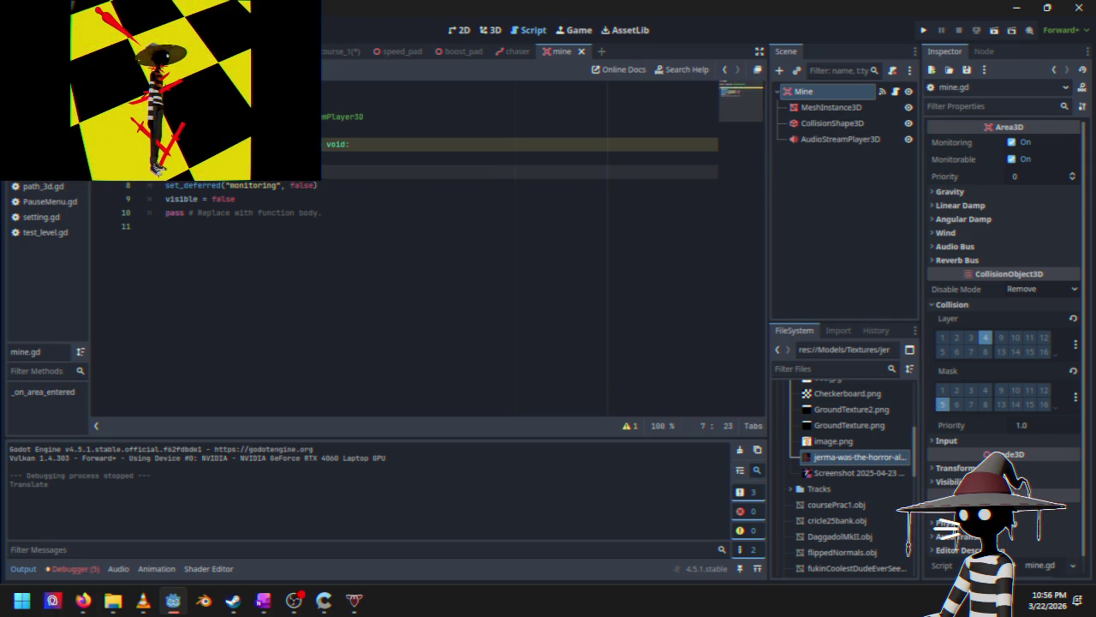
pyautogui.click(239, 158)
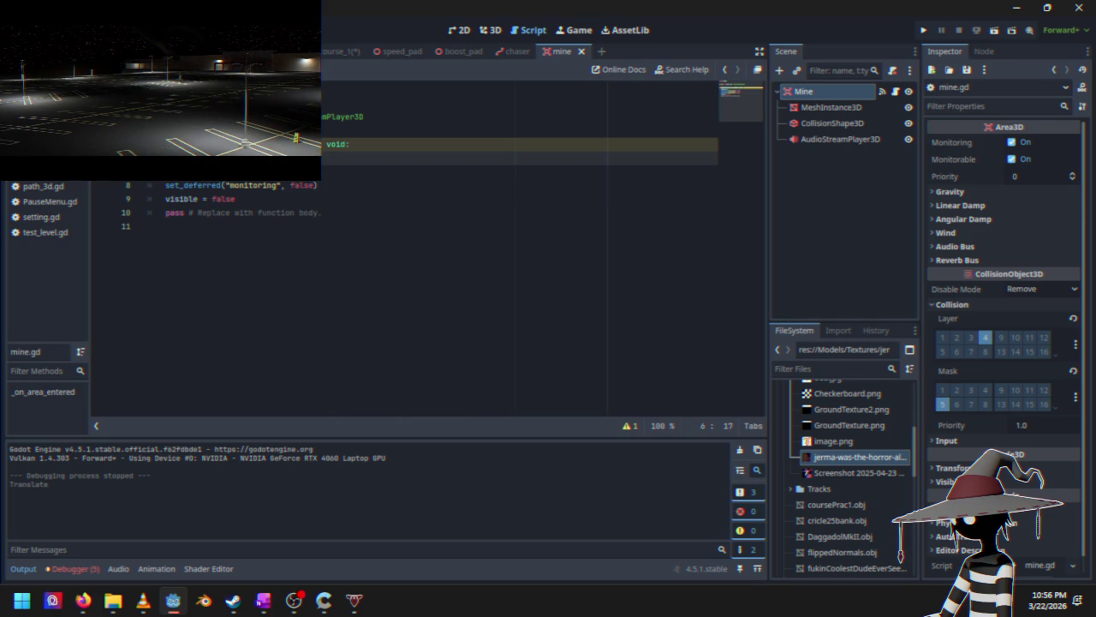
pyautogui.hotkey('ctrl', 'Tab')
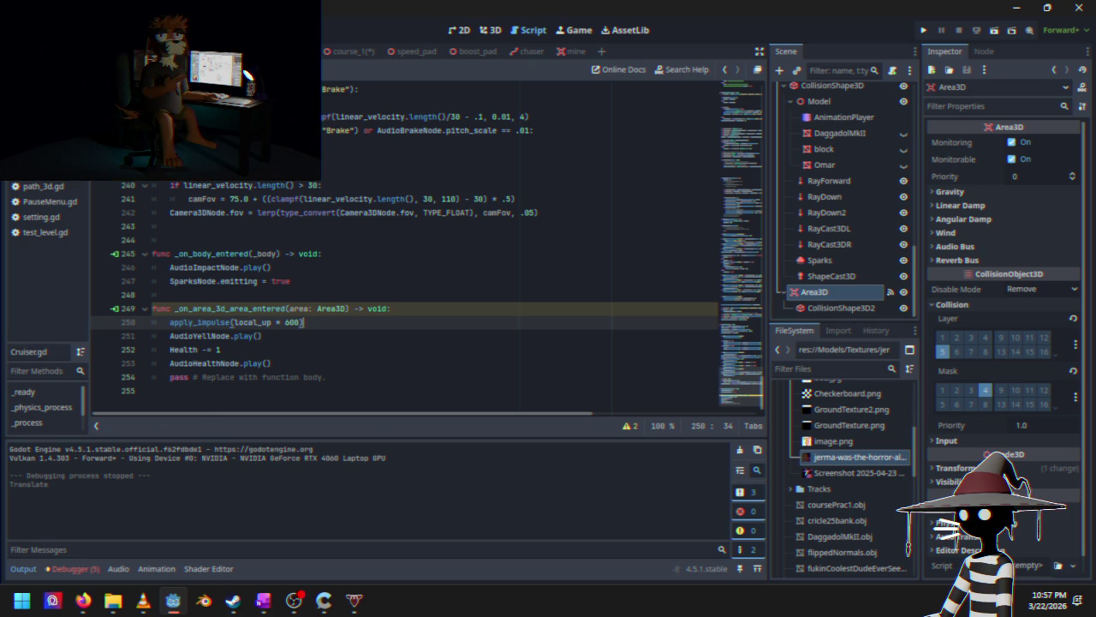
pyautogui.scroll(15, 355, 365)
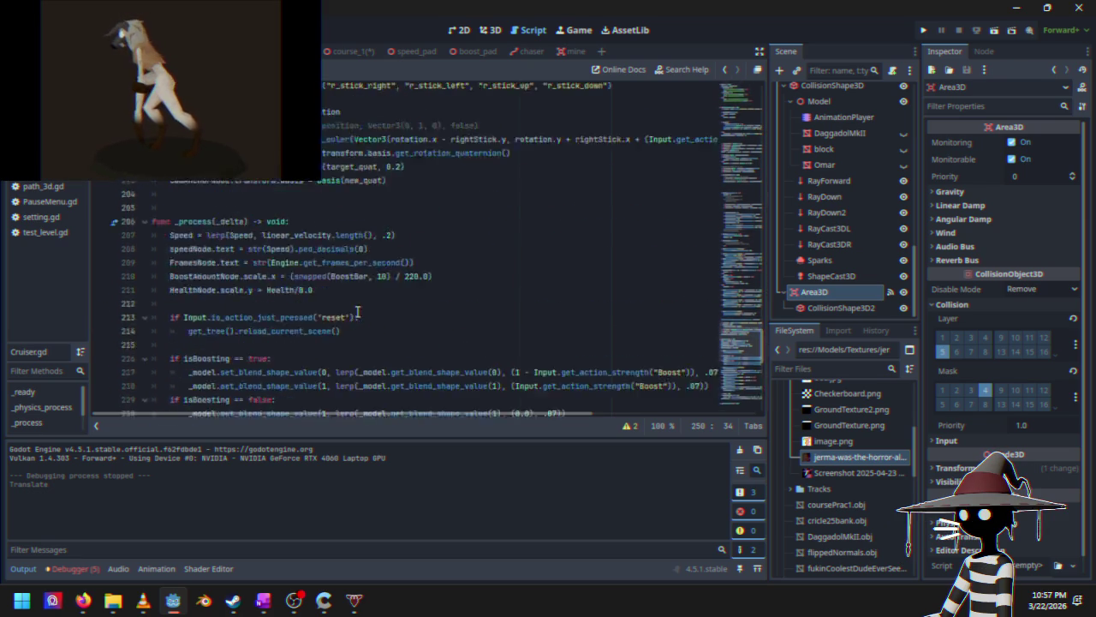
pyautogui.scroll(15, 355, 365)
pyautogui.moveTo(725, 209)
pyautogui.mouseDown()
pyautogui.moveTo(742, 110)
pyautogui.moveTo(740, 139)
pyautogui.mouseUp()
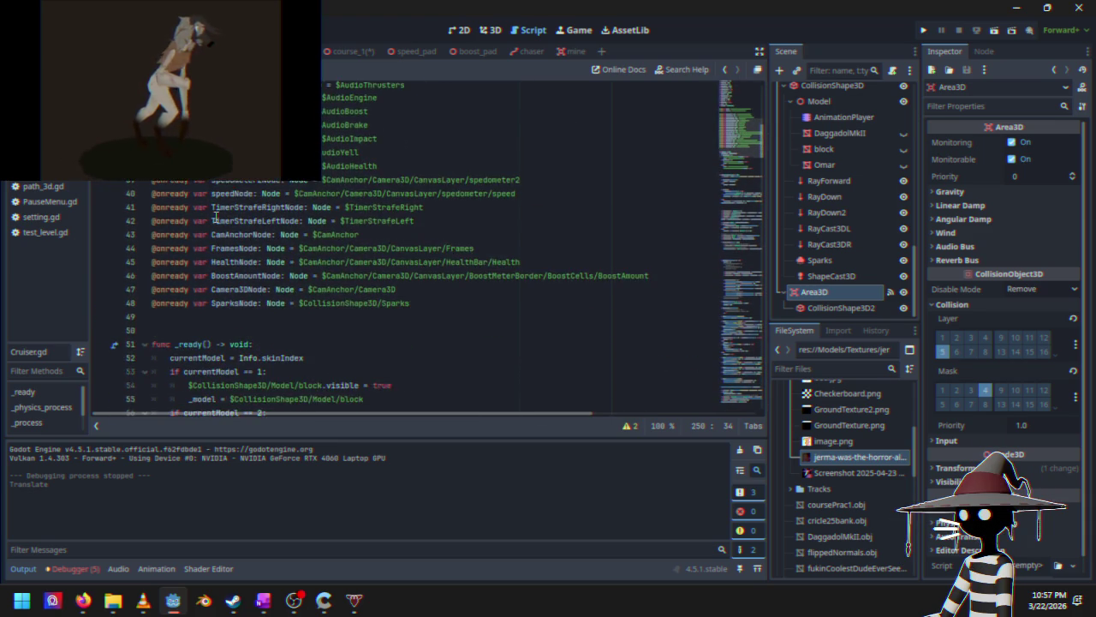
pyautogui.scroll(2, 274, 232)
pyautogui.moveTo(332, 126); pyautogui.dragTo(423, 120)
pyautogui.click(409, 139)
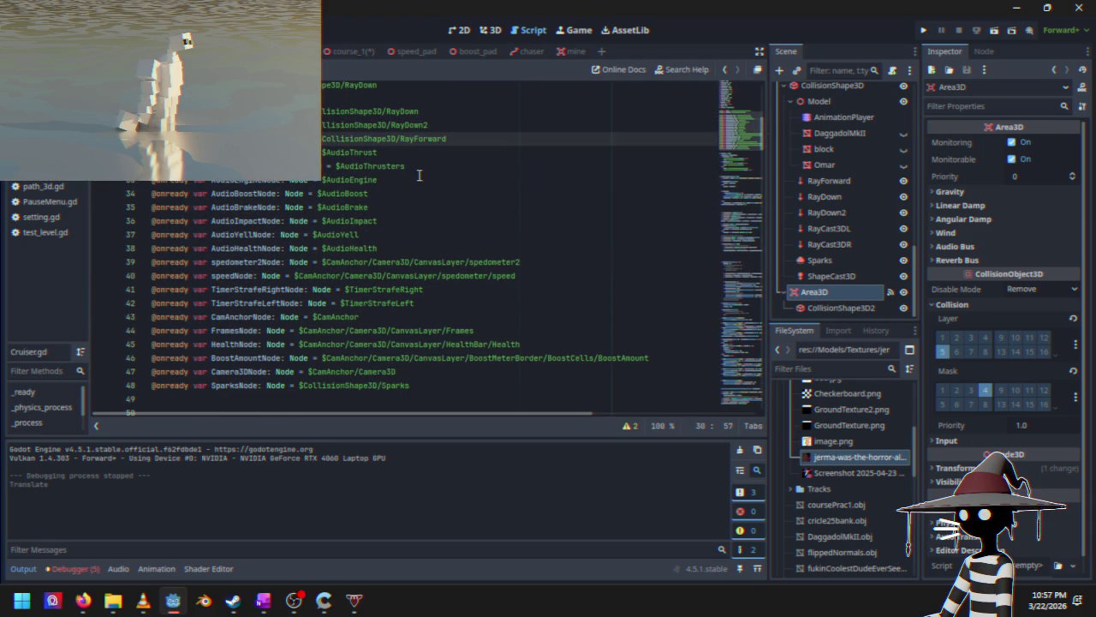
pyautogui.scroll(-8, 419, 175)
pyautogui.scroll(9, 396, 331)
pyautogui.scroll(5, 395, 331)
pyautogui.scroll(-12, 424, 343)
pyautogui.scroll(10, 459, 354)
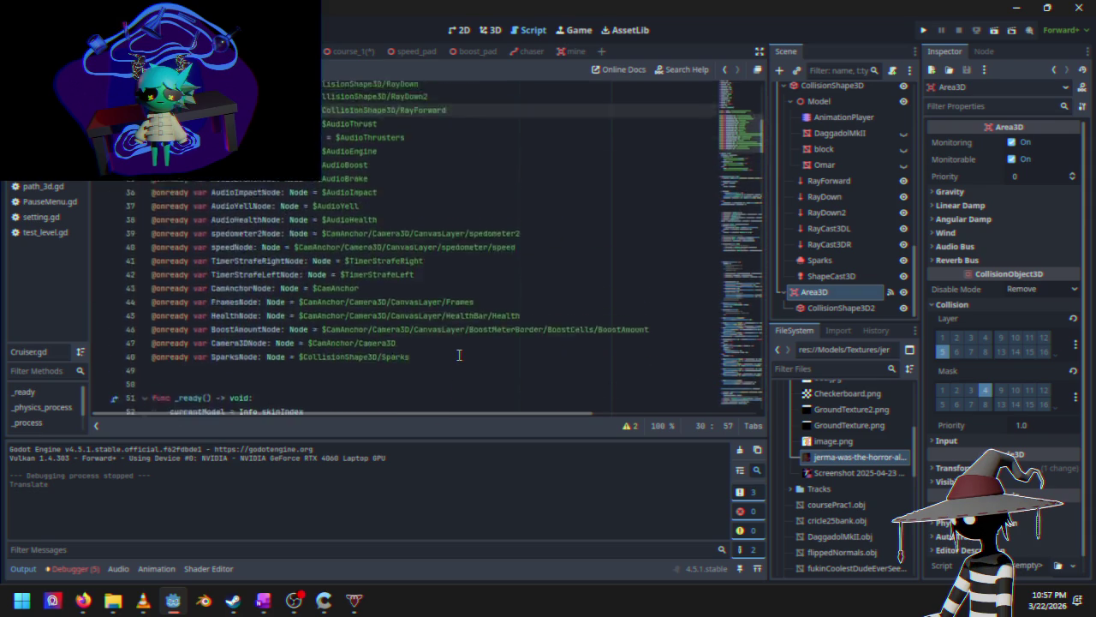
pyautogui.scroll(5, 459, 355)
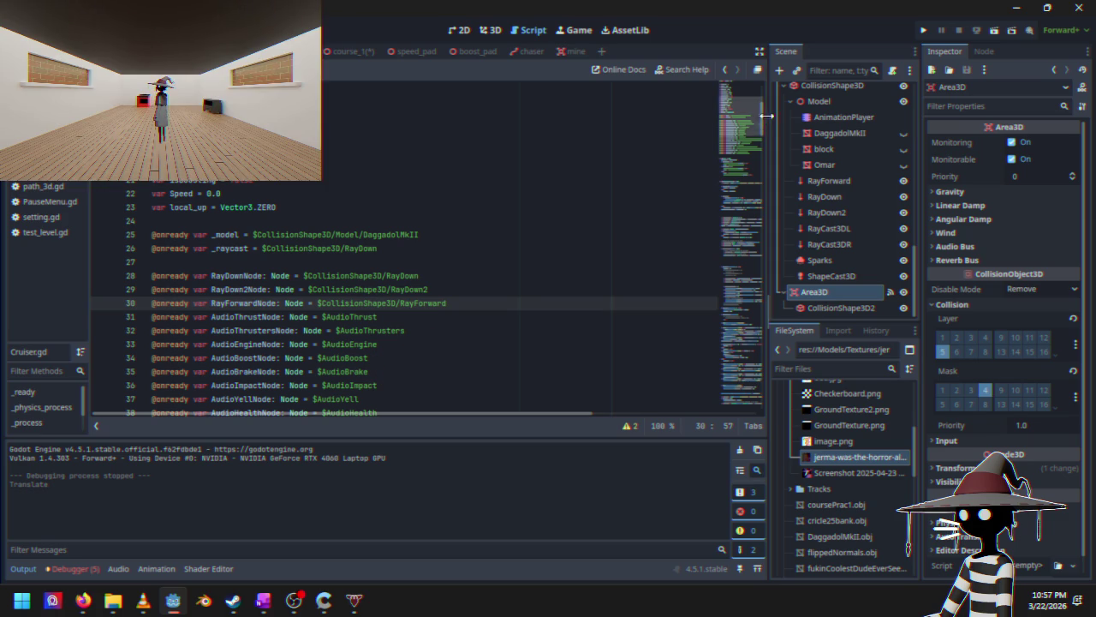
pyautogui.moveTo(752, 121); pyautogui.dragTo(733, 411)
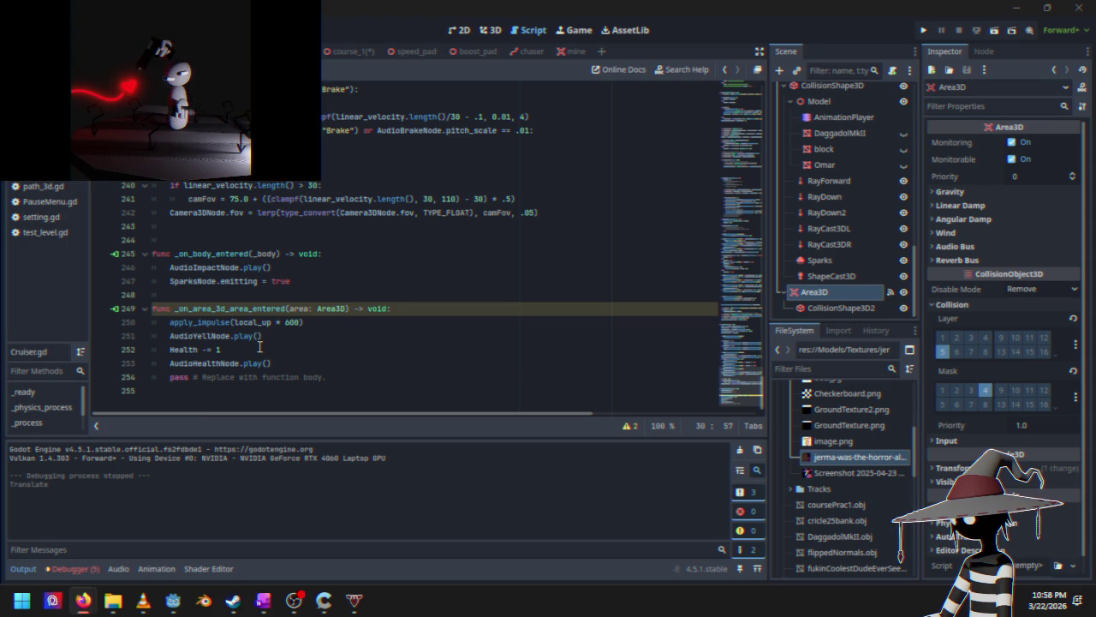
pyautogui.scroll(6, 358, 219)
pyautogui.click(399, 226)
pyautogui.scroll(15, 377, 257)
pyautogui.scroll(16, 370, 274)
pyautogui.scroll(9, 370, 274)
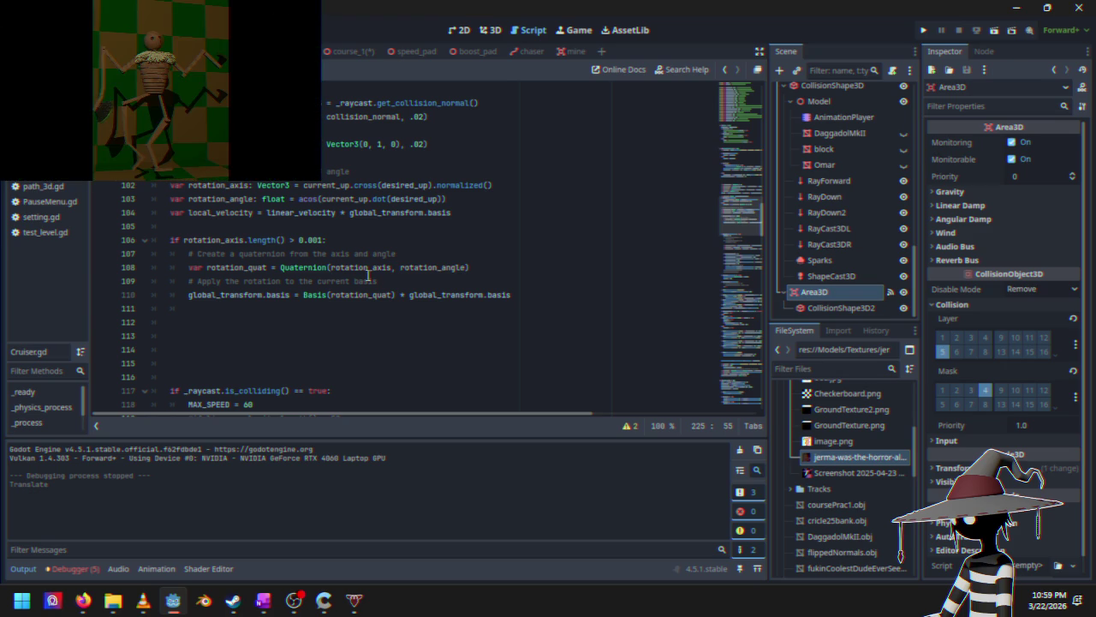
pyautogui.scroll(5, 368, 275)
pyautogui.scroll(5, 370, 246)
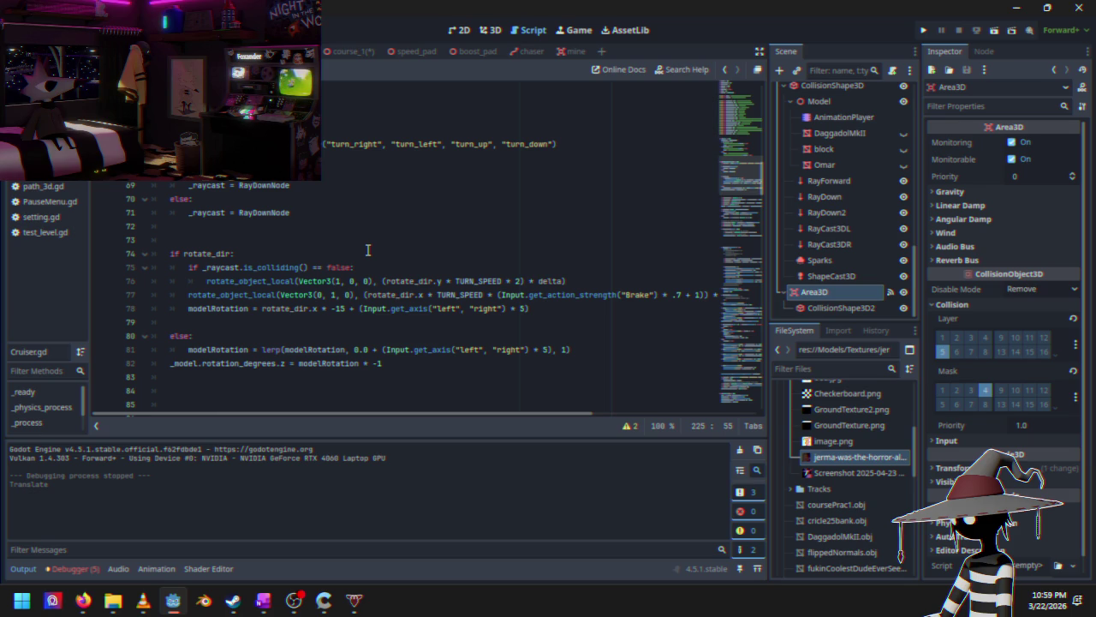
pyautogui.scroll(3, 366, 249)
pyautogui.scroll(-1, 365, 249)
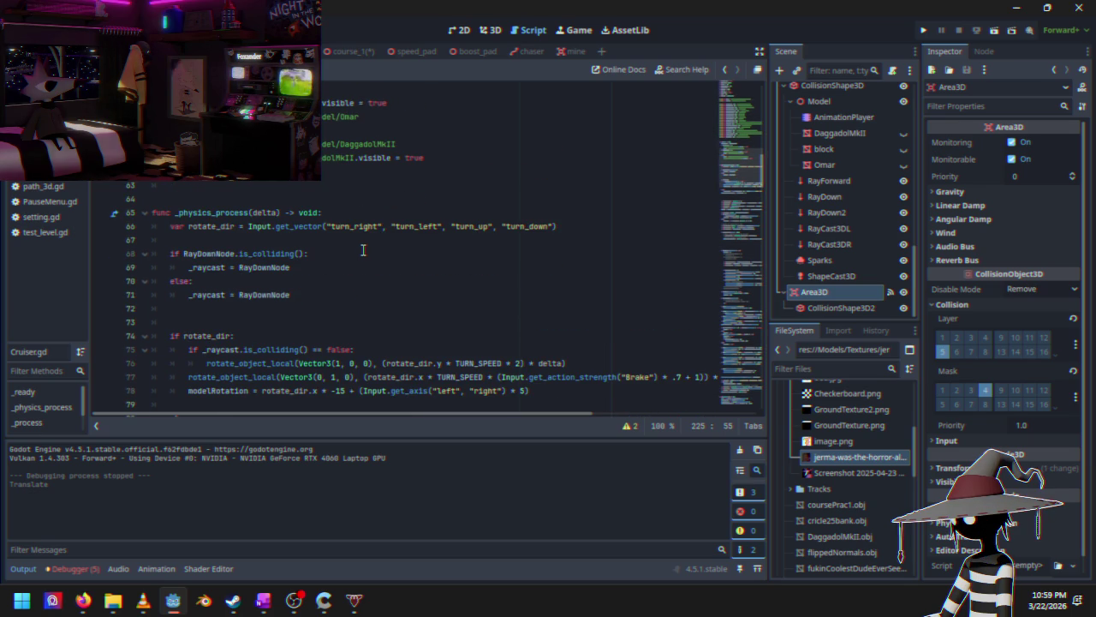
pyautogui.scroll(-1, 363, 249)
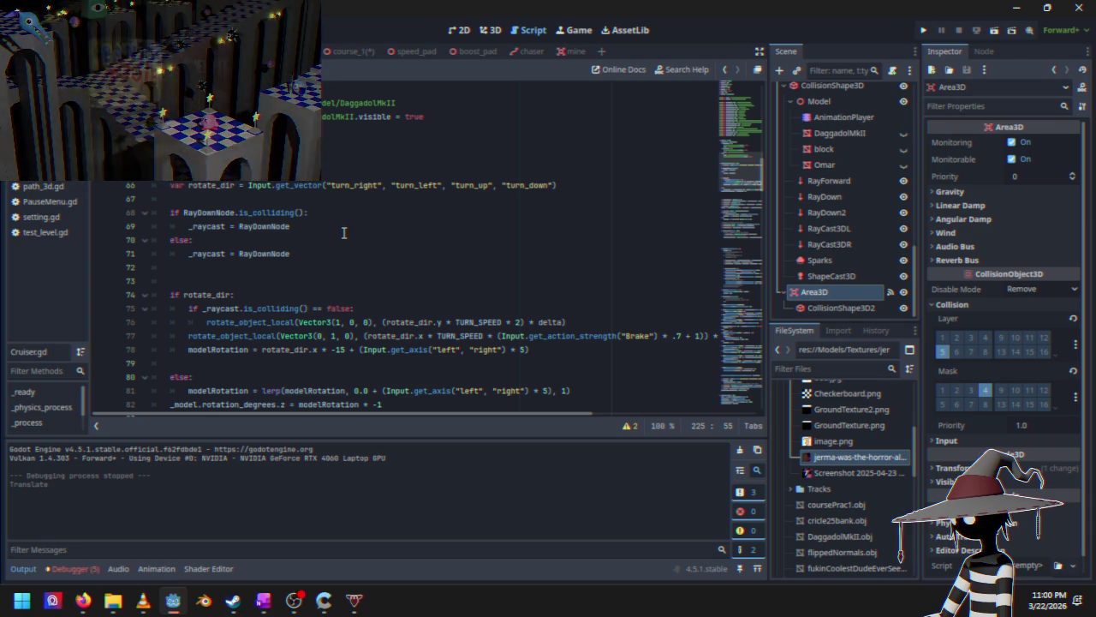
pyautogui.click(343, 229)
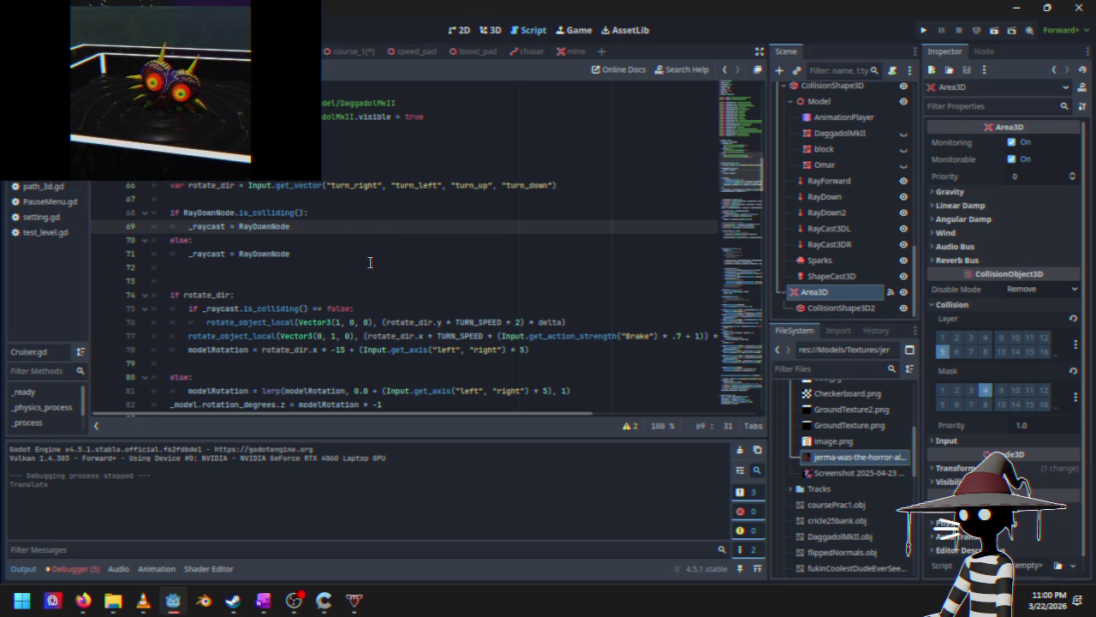
pyautogui.scroll(5, 383, 249)
pyautogui.scroll(-3, 387, 256)
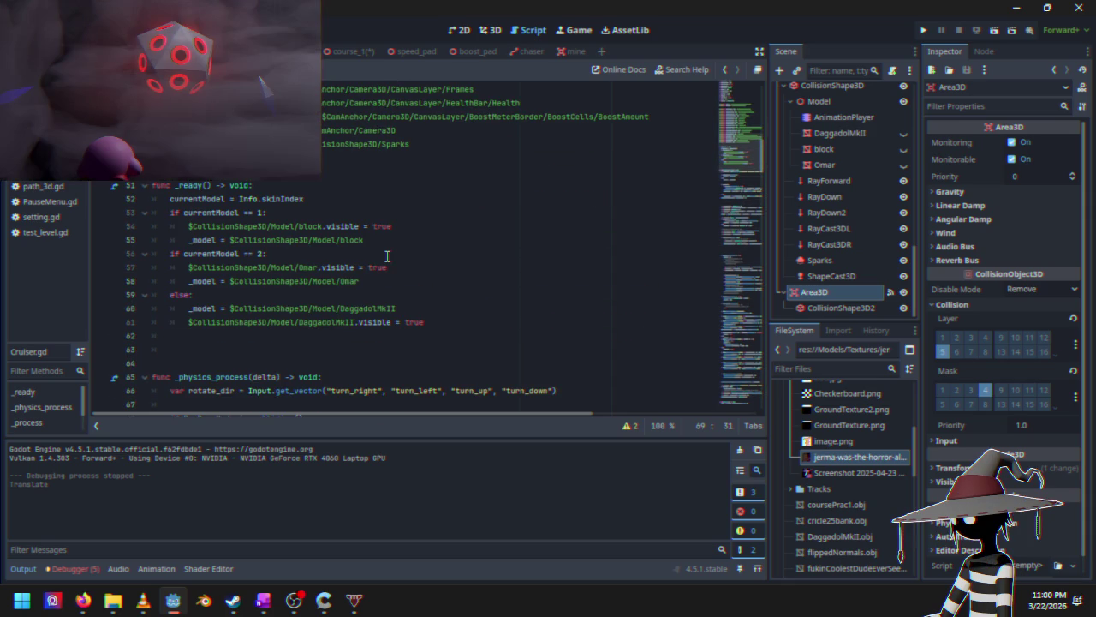
pyautogui.scroll(10, 385, 256)
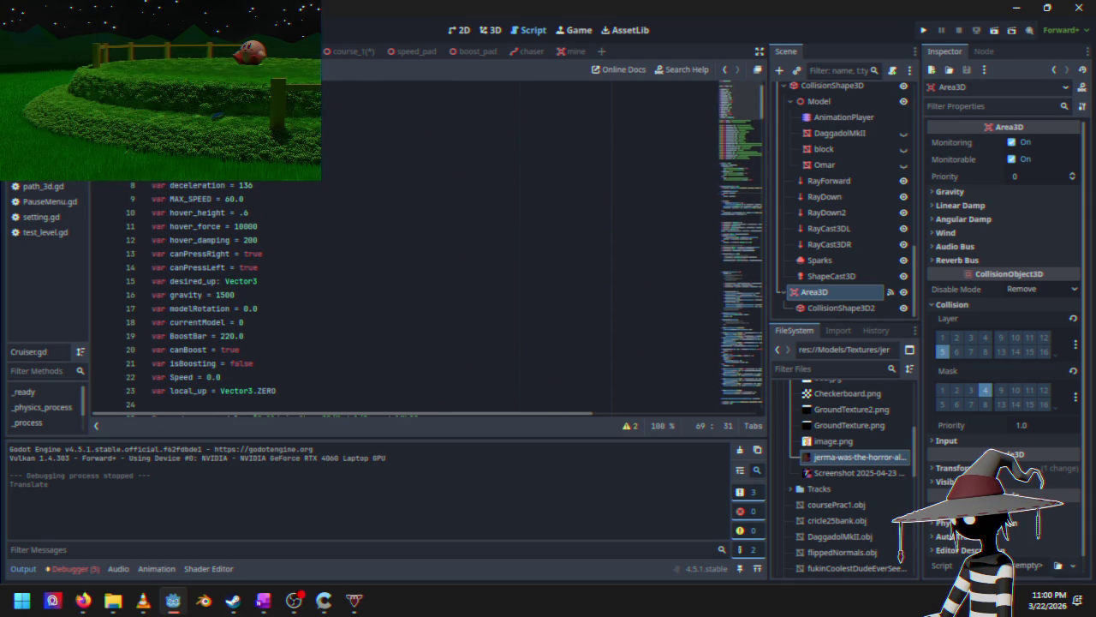
pyautogui.click(43, 129)
# Step: Go from course_1.gd back to Cruiser.gd, then open PauseMenu.gd from the script list
pyautogui.scroll(10, 268, 290)
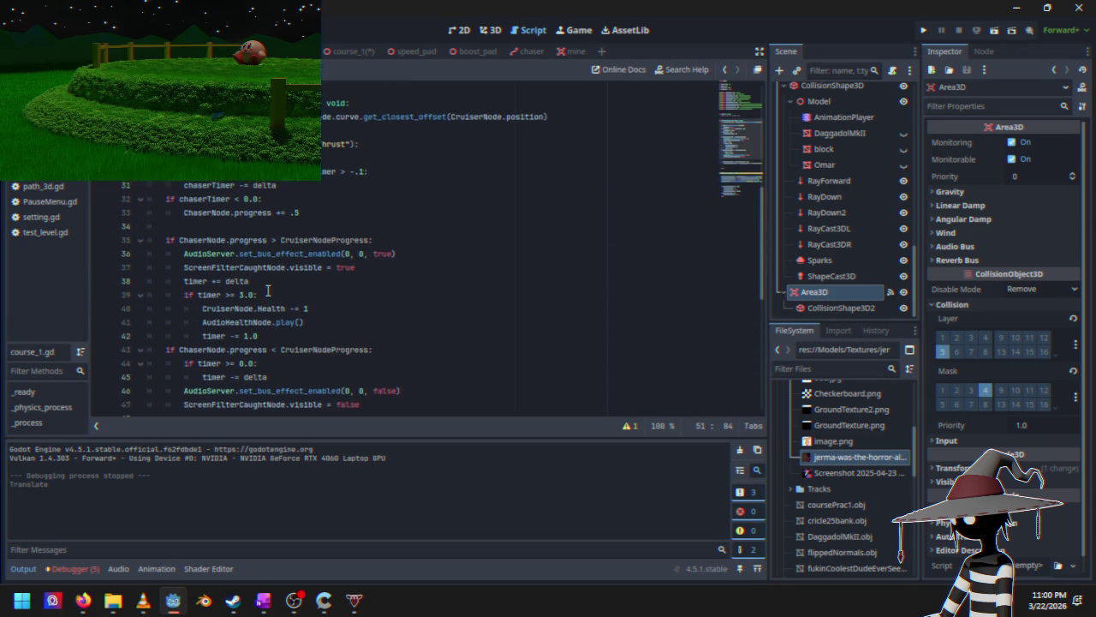
pyautogui.scroll(2, 257, 288)
pyautogui.hotkey('alt', 'Left')
pyautogui.scroll(-5, 262, 193)
pyautogui.scroll(2, 262, 194)
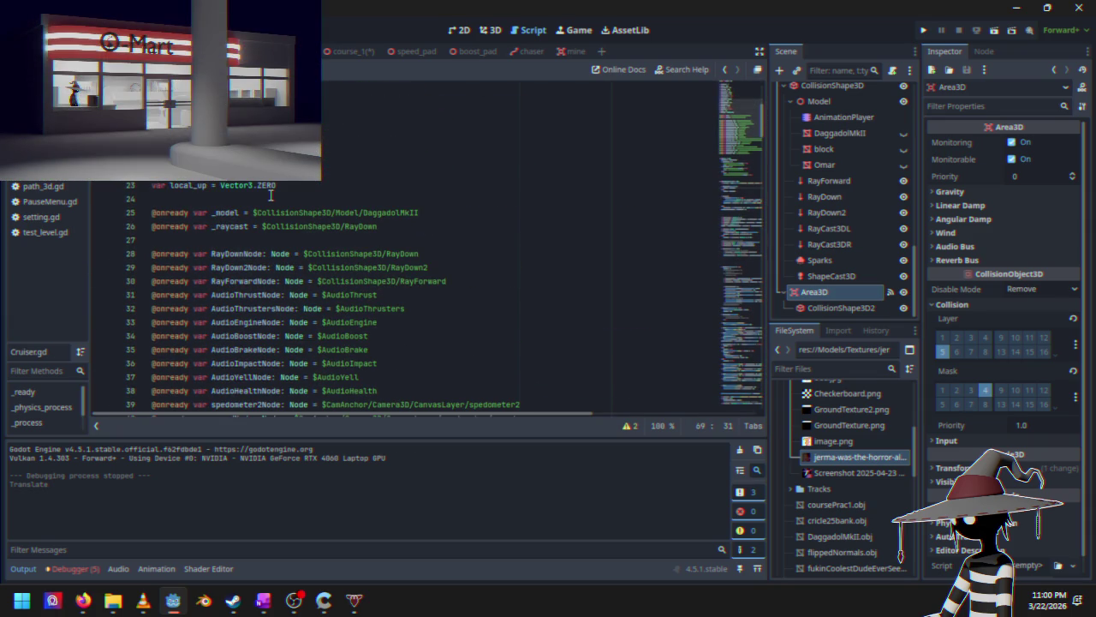
pyautogui.click(49, 202)
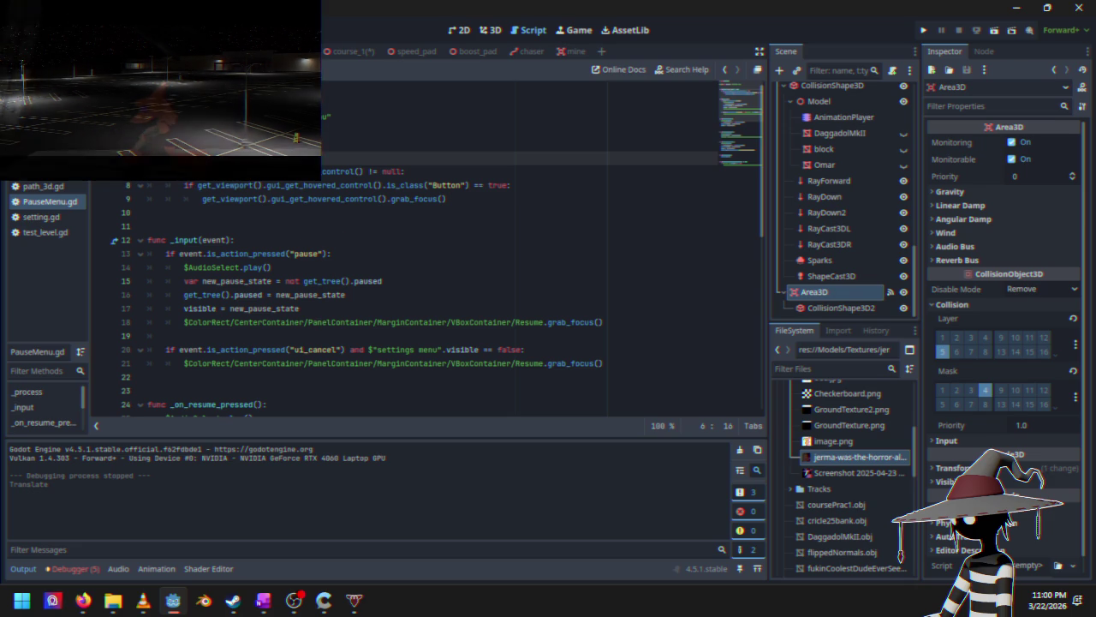
pyautogui.moveTo(308, 171)
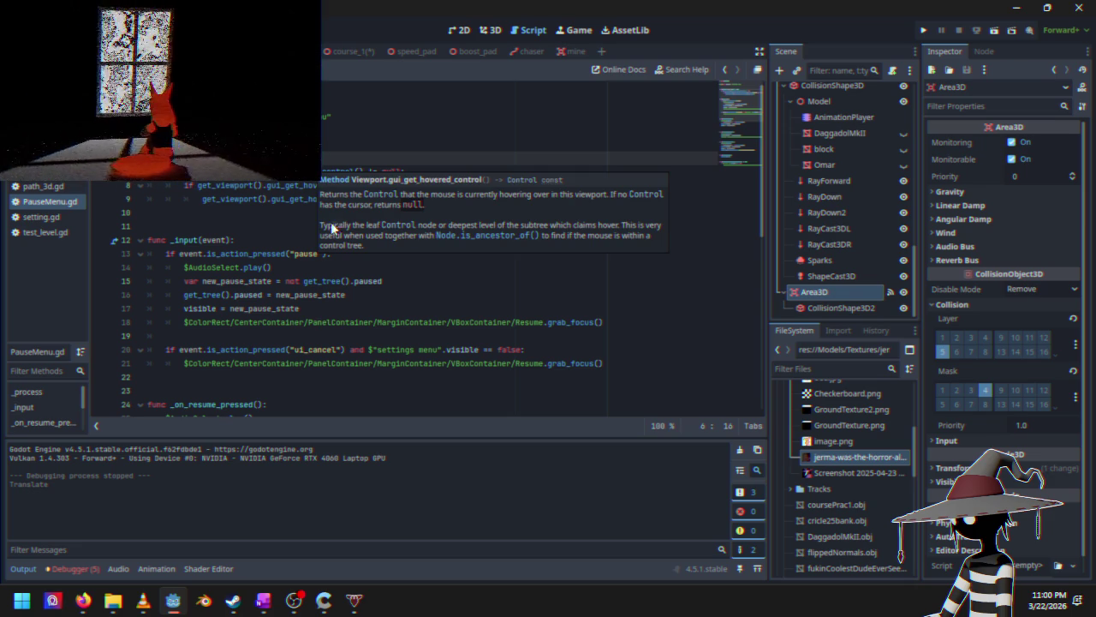
pyautogui.scroll(-2, 306, 232)
pyautogui.scroll(-3, 306, 233)
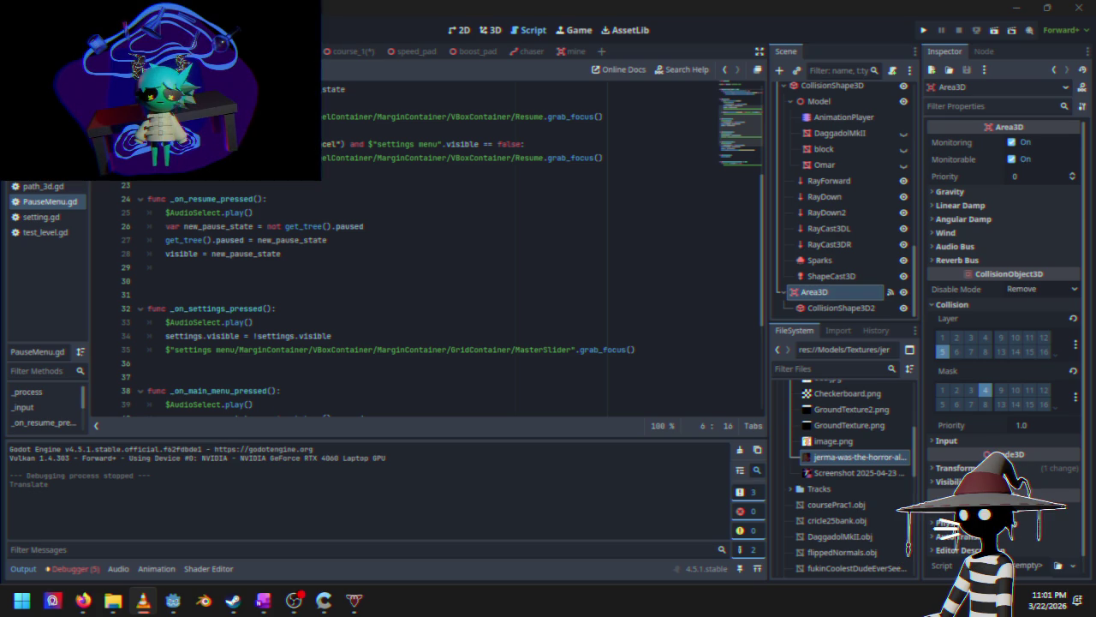
pyautogui.scroll(-3, 374, 310)
pyautogui.click(362, 307)
pyautogui.scroll(-2, 374, 245)
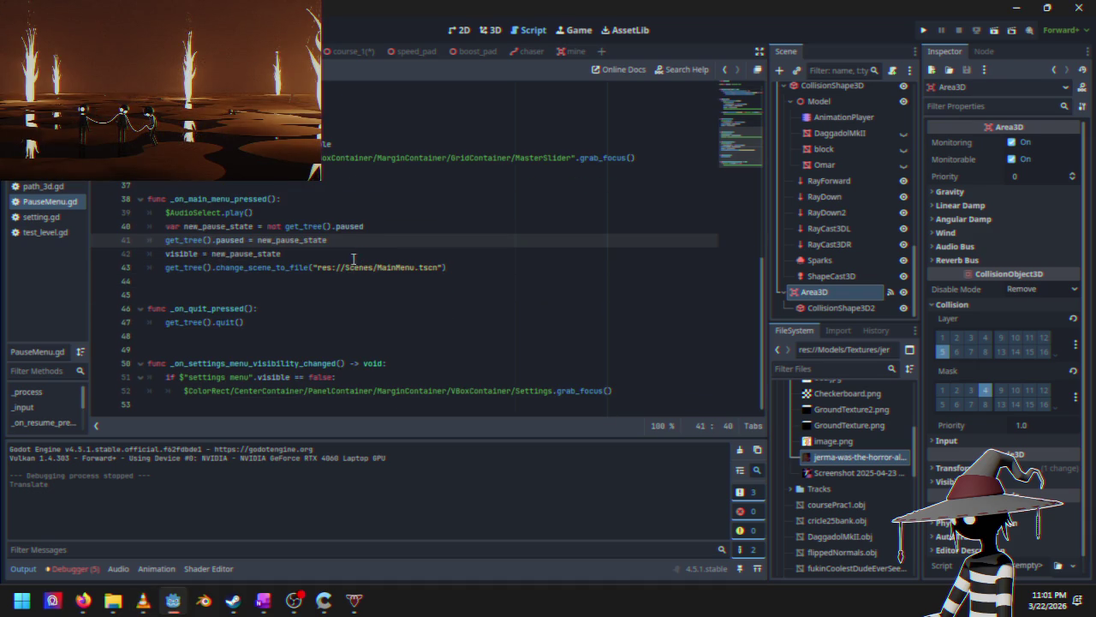
pyautogui.click(232, 268)
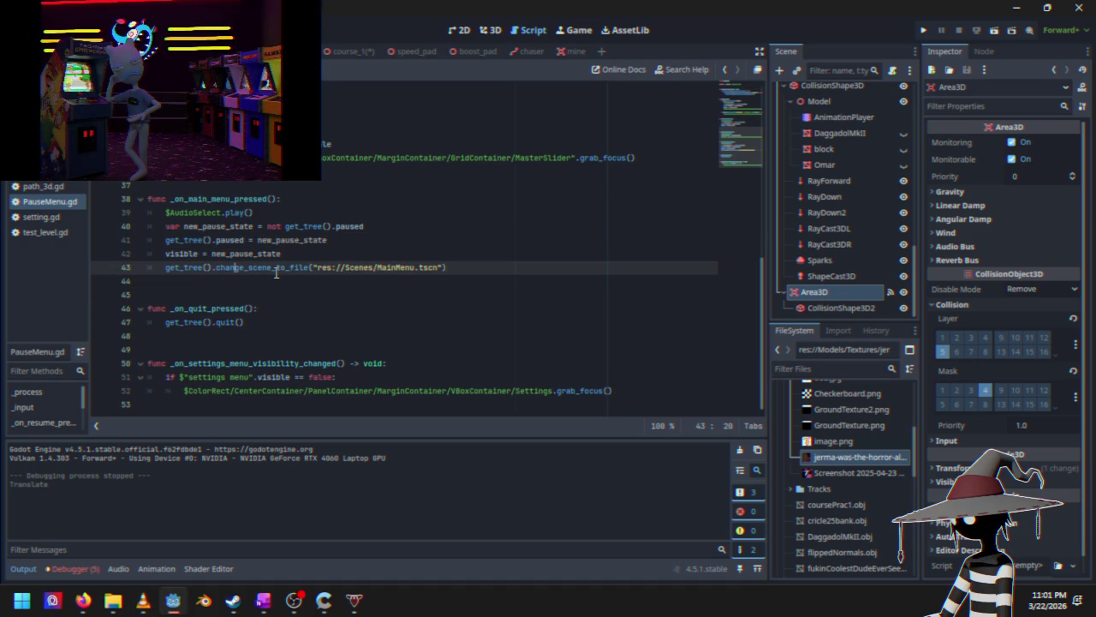
pyautogui.moveTo(276, 272)
pyautogui.click(457, 269)
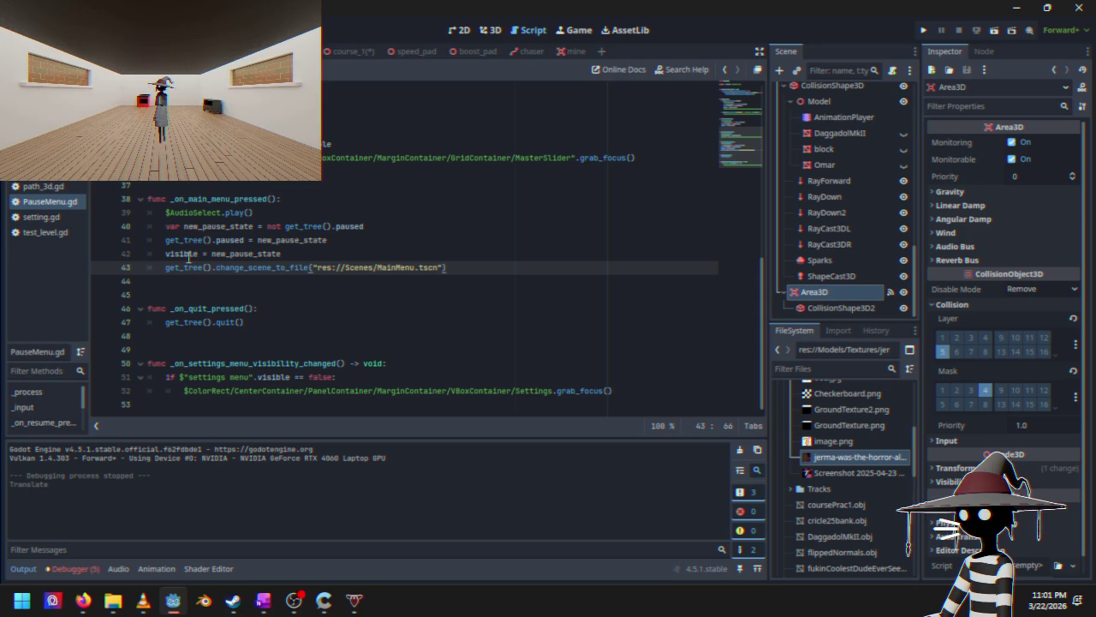
pyautogui.moveTo(179, 259)
pyautogui.click(396, 251)
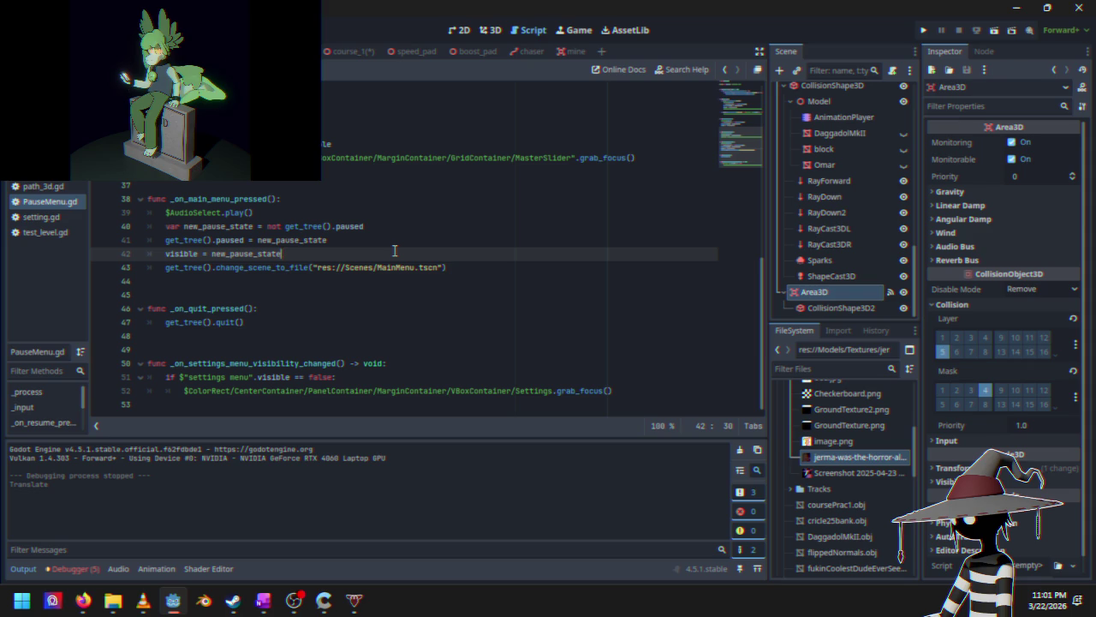
pyautogui.click(471, 268)
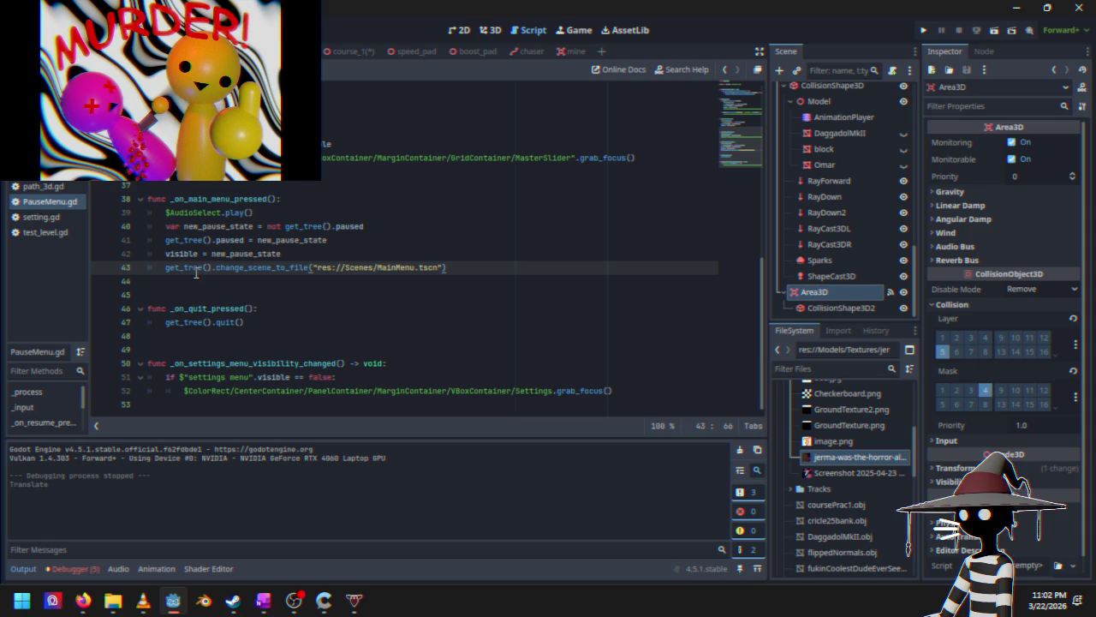
pyautogui.click(397, 240)
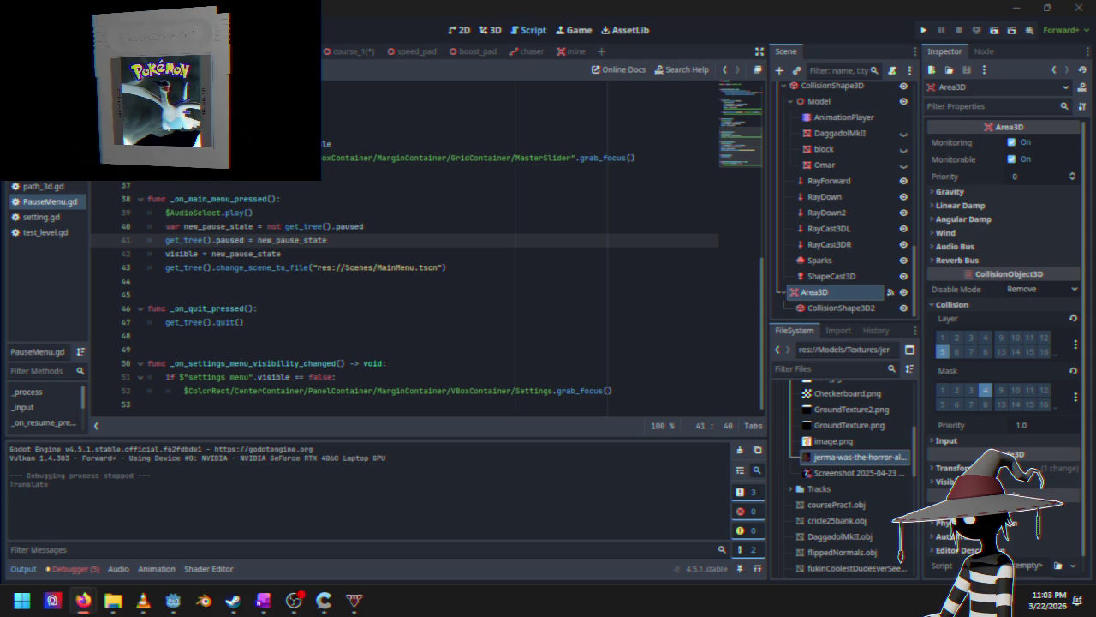
# Step: Flip between the Game, 3D, 2D and Script workspaces to look over the scene
pyautogui.click(572, 31)
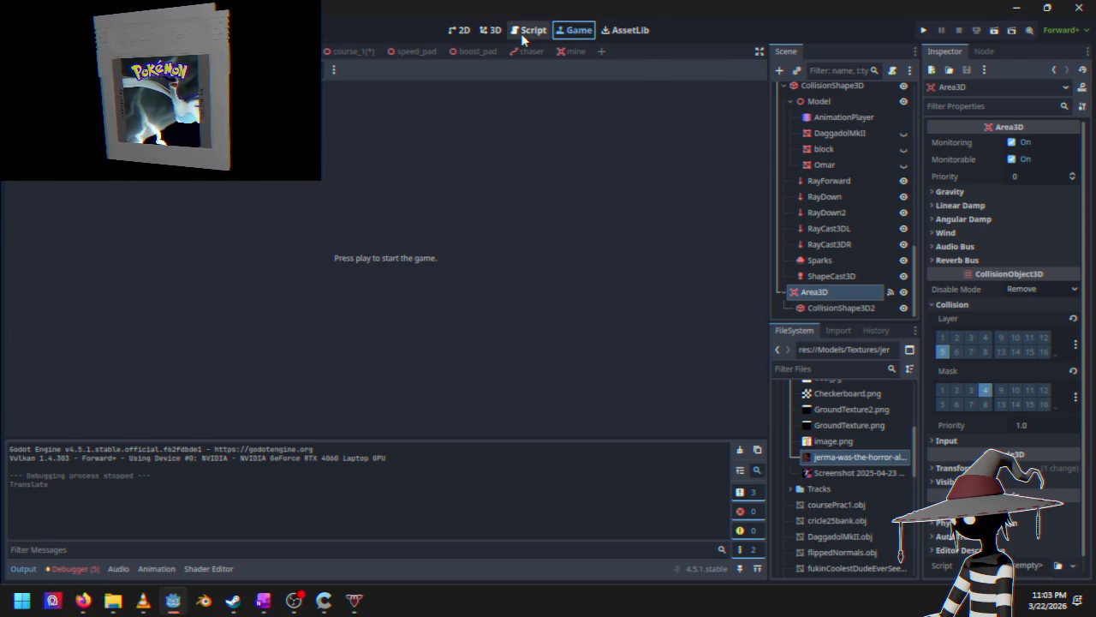
pyautogui.click(521, 33)
pyautogui.click(495, 31)
pyautogui.click(455, 31)
pyautogui.click(490, 31)
pyautogui.click(532, 32)
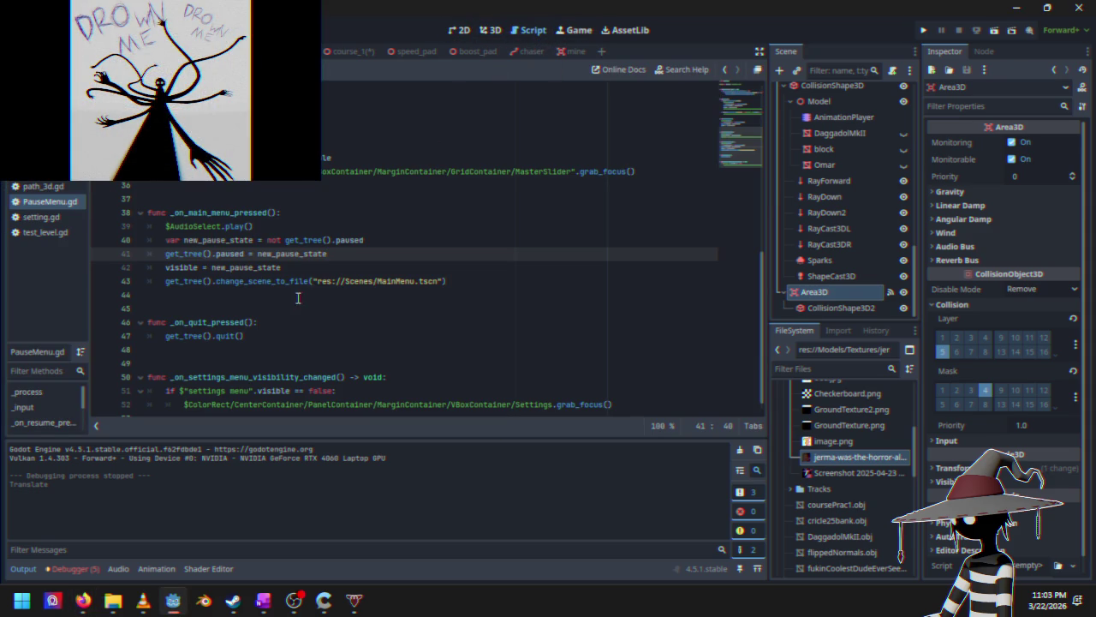
pyautogui.click(484, 31)
pyautogui.click(462, 32)
pyautogui.click(486, 32)
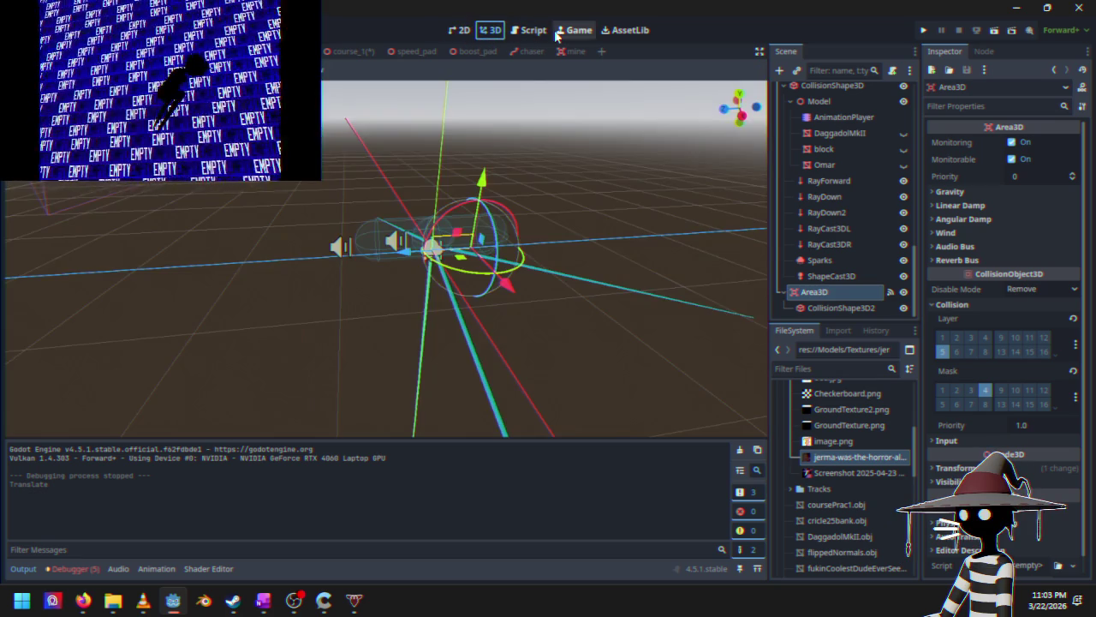
# Step: Open the boost_pad scene, then the chaser scene
pyautogui.click(533, 31)
pyautogui.click(462, 51)
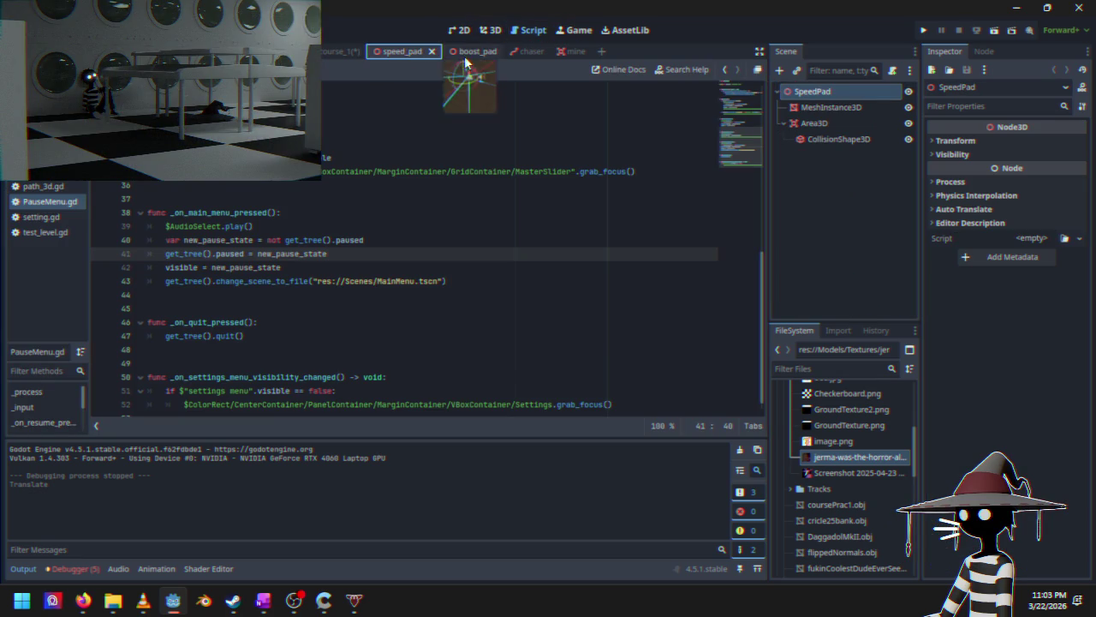
pyautogui.click(524, 51)
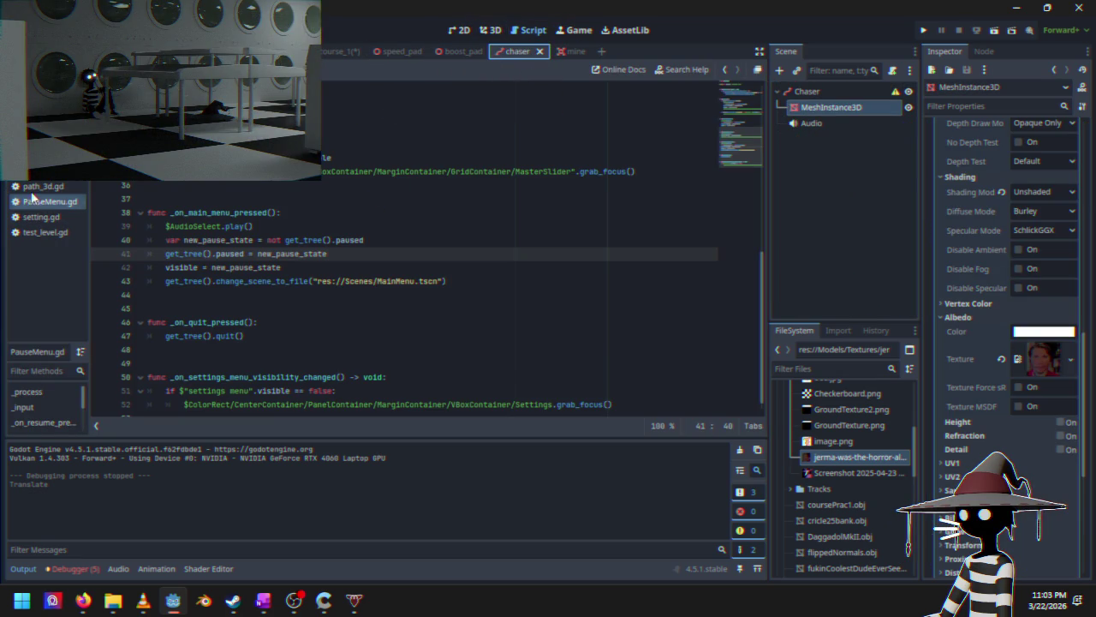
# Step: Open the mine scene with the caret at the end of mine.gd's _on_area_entered signature
pyautogui.click(562, 52)
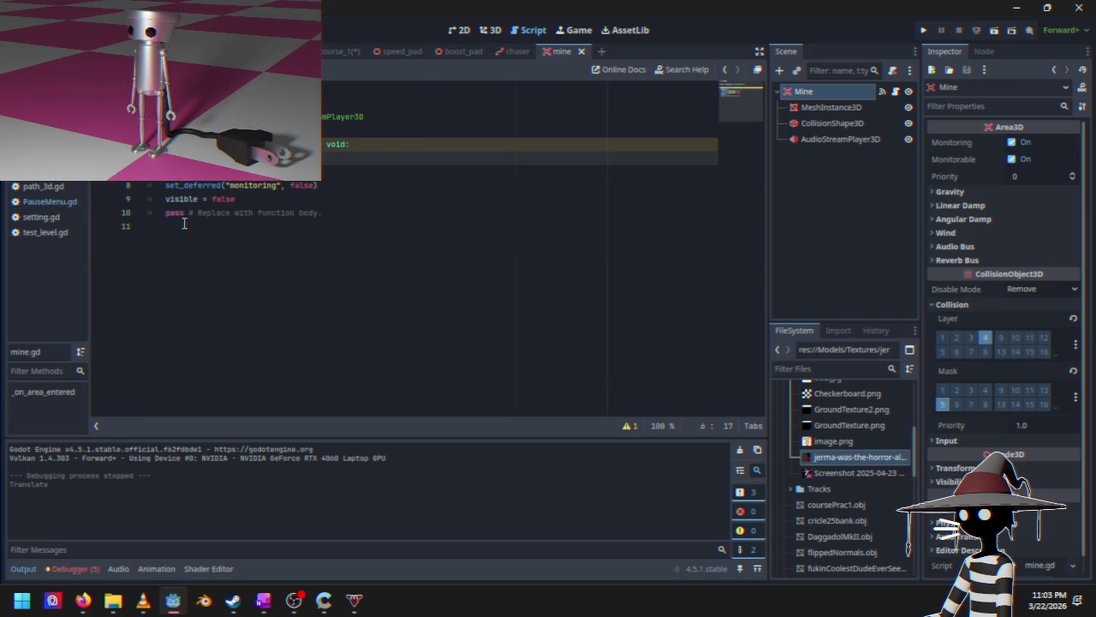
pyautogui.click(392, 143)
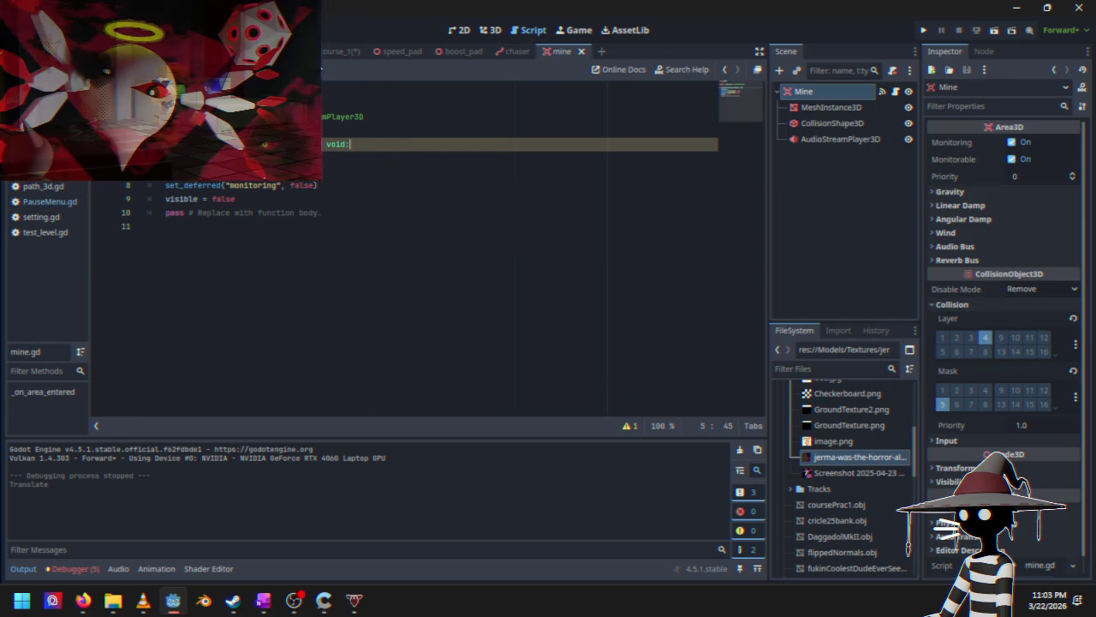
# Step: Comment out Cruiser.gd lines 250–253: the impulse, yell sound, Health loss and health sound
pyautogui.hotkey('alt', 'Left')
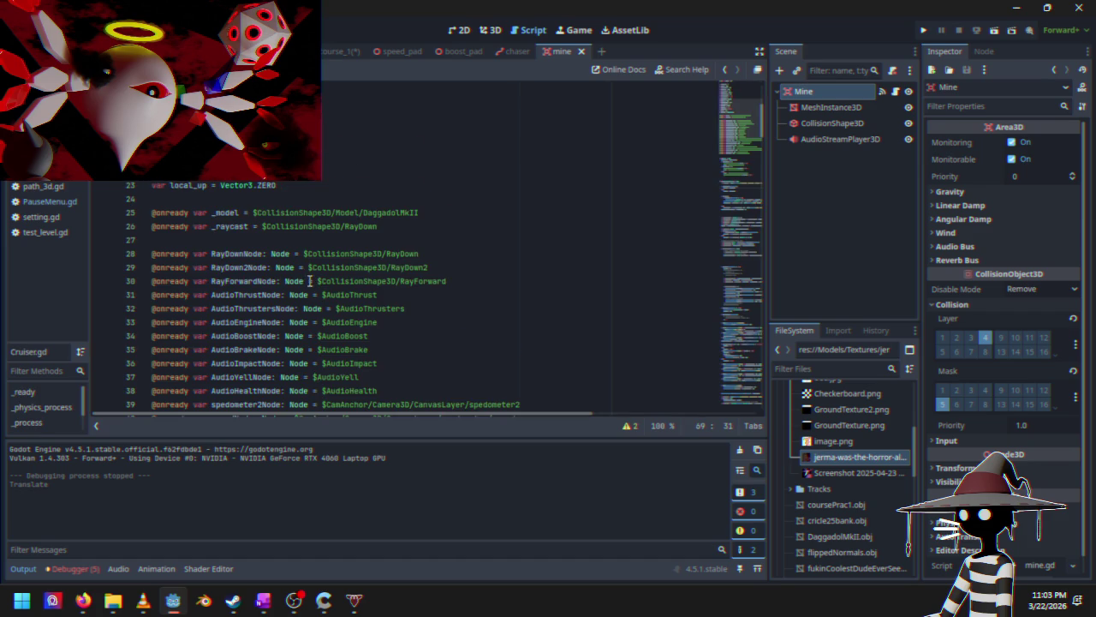
pyautogui.moveTo(710, 160); pyautogui.dragTo(753, 409)
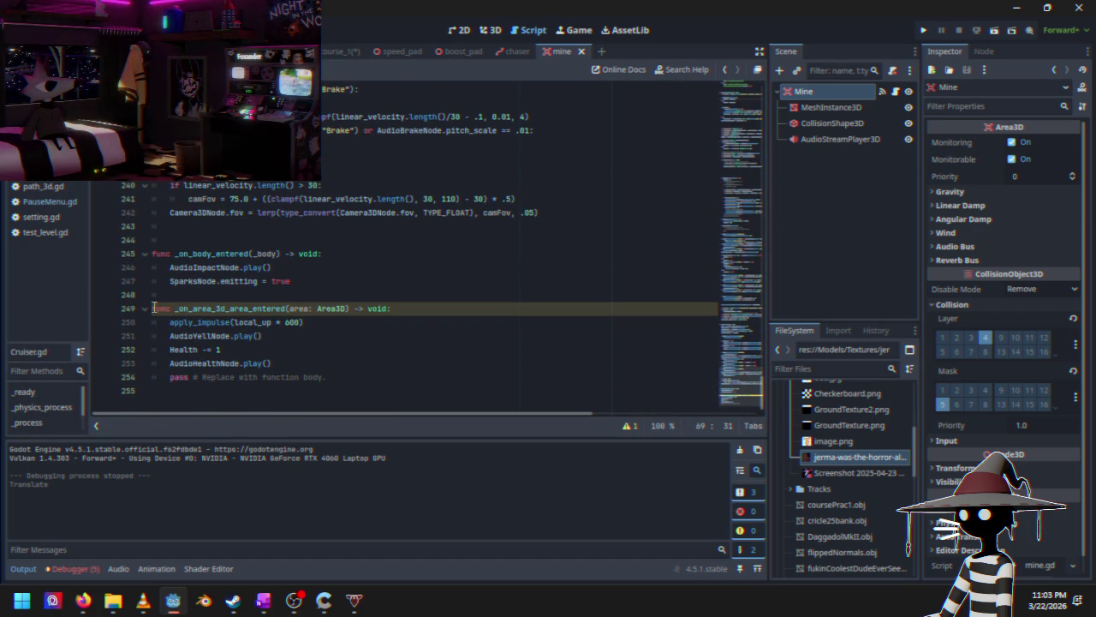
pyautogui.moveTo(154, 308); pyautogui.dragTo(234, 350)
pyautogui.click(235, 350)
pyautogui.moveTo(170, 322)
pyautogui.mouseDown()
pyautogui.moveTo(288, 353)
pyautogui.moveTo(287, 364)
pyautogui.mouseUp()
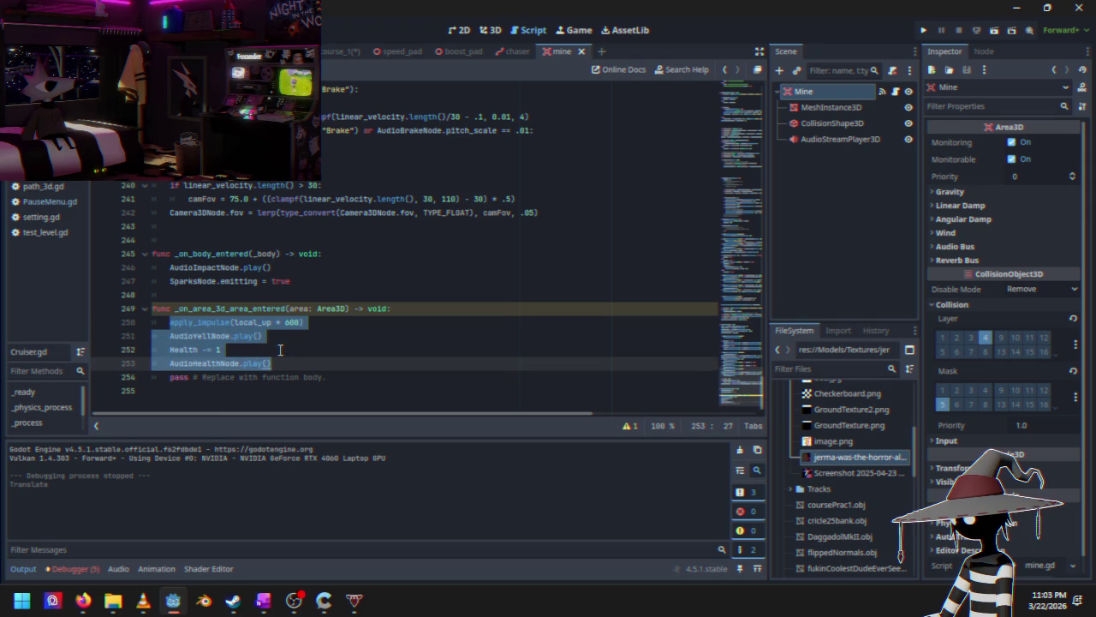
pyautogui.hotkey('ctrl', 'k')
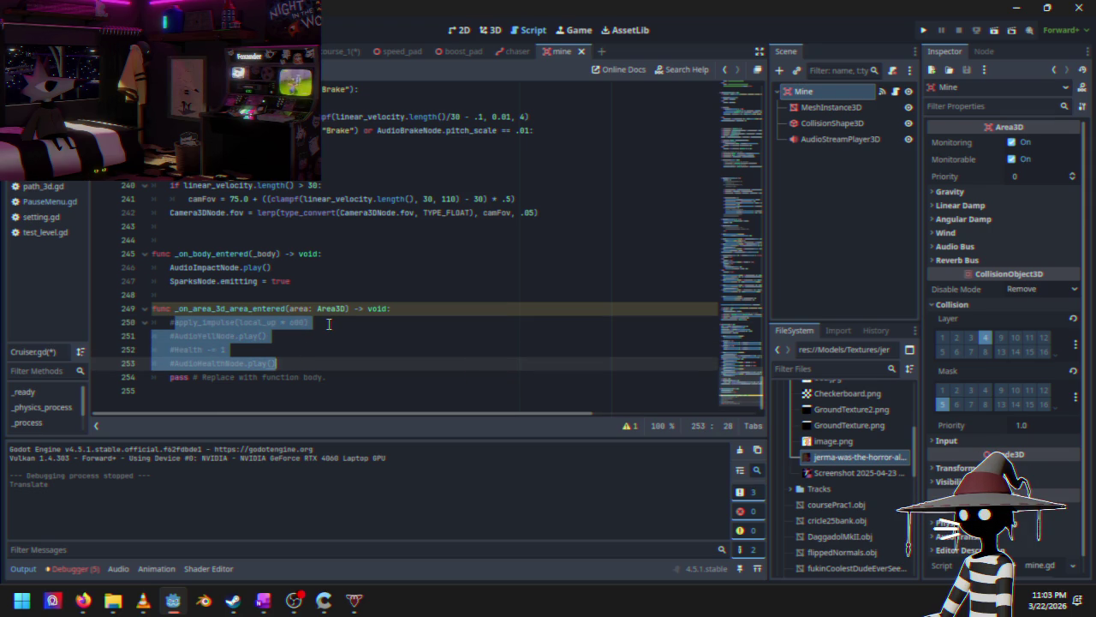
pyautogui.click(328, 324)
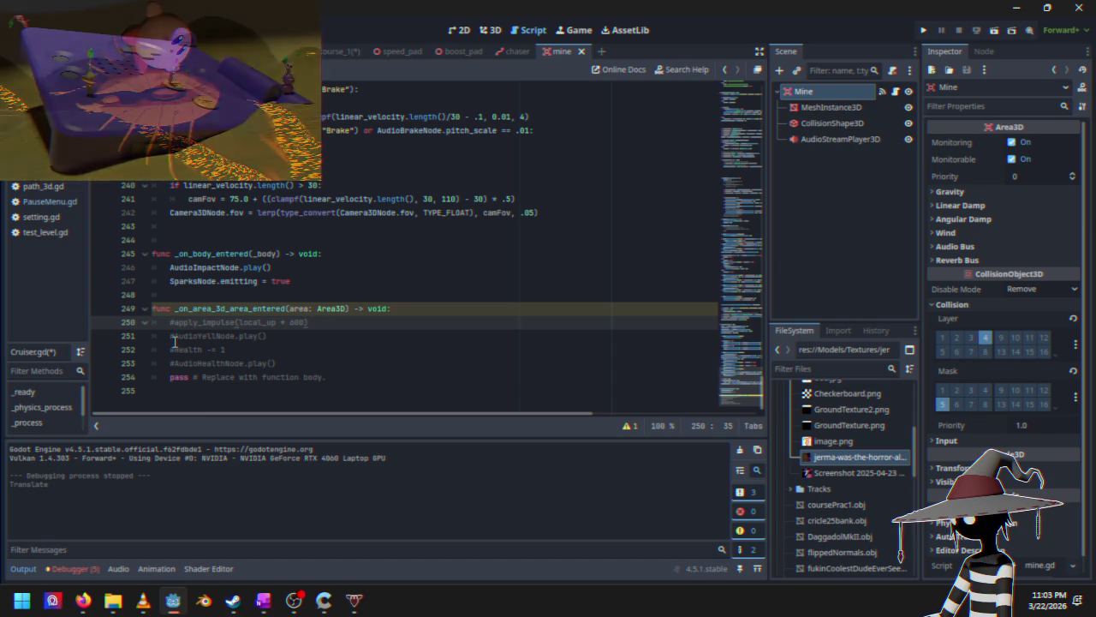
pyautogui.moveTo(175, 336); pyautogui.dragTo(270, 337)
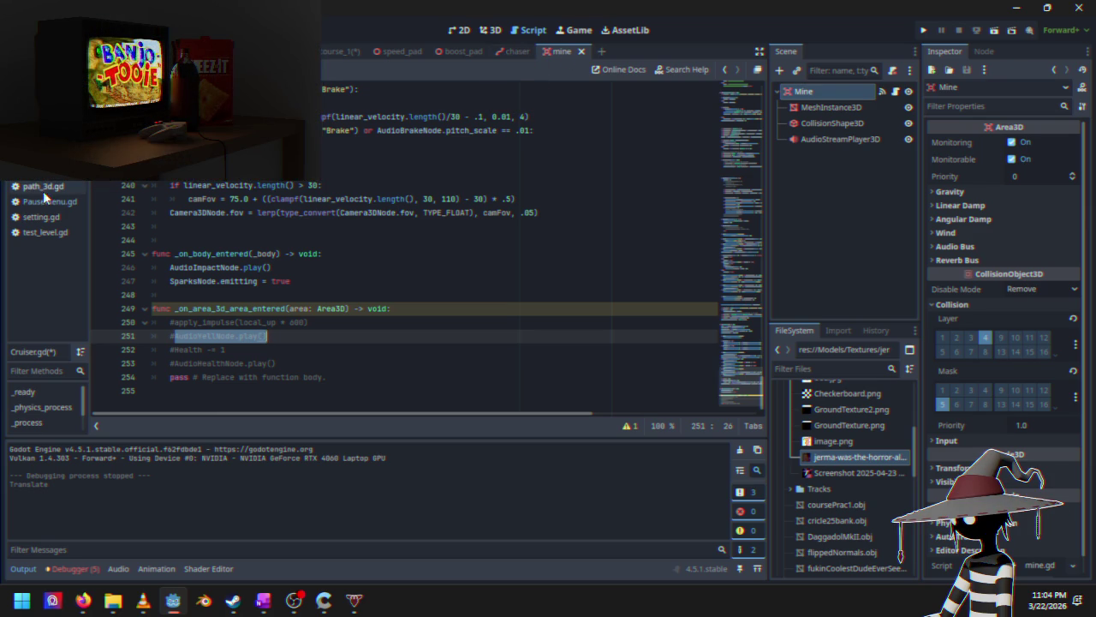
# Step: Add a new line starting get_tree(). in mine.gd's area-entered handler and save the script
pyautogui.click(43, 170)
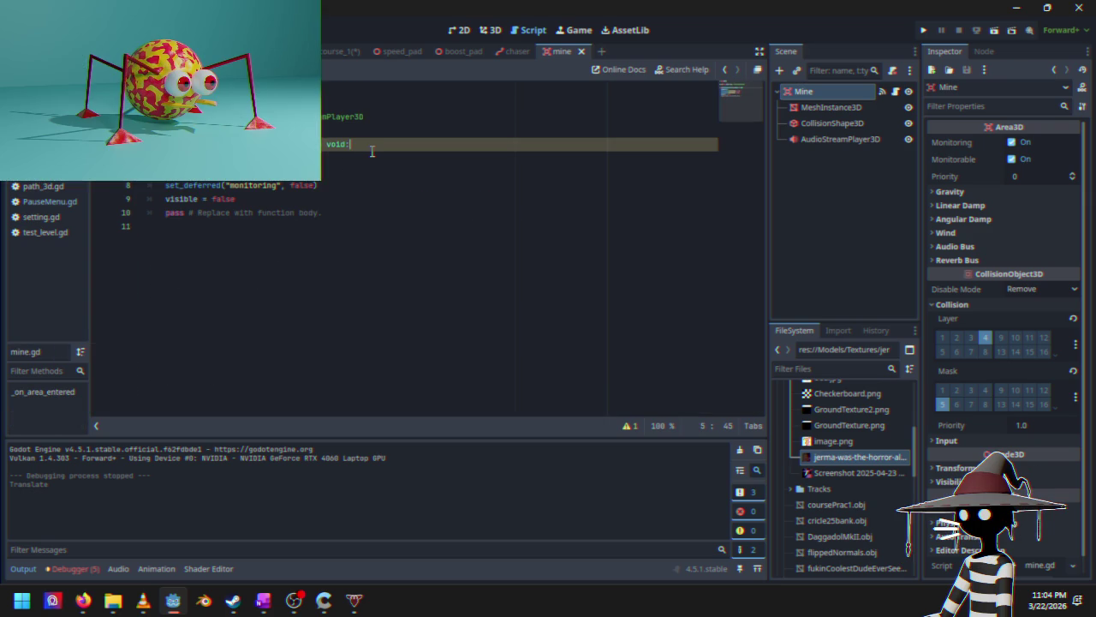
pyautogui.press('Return')
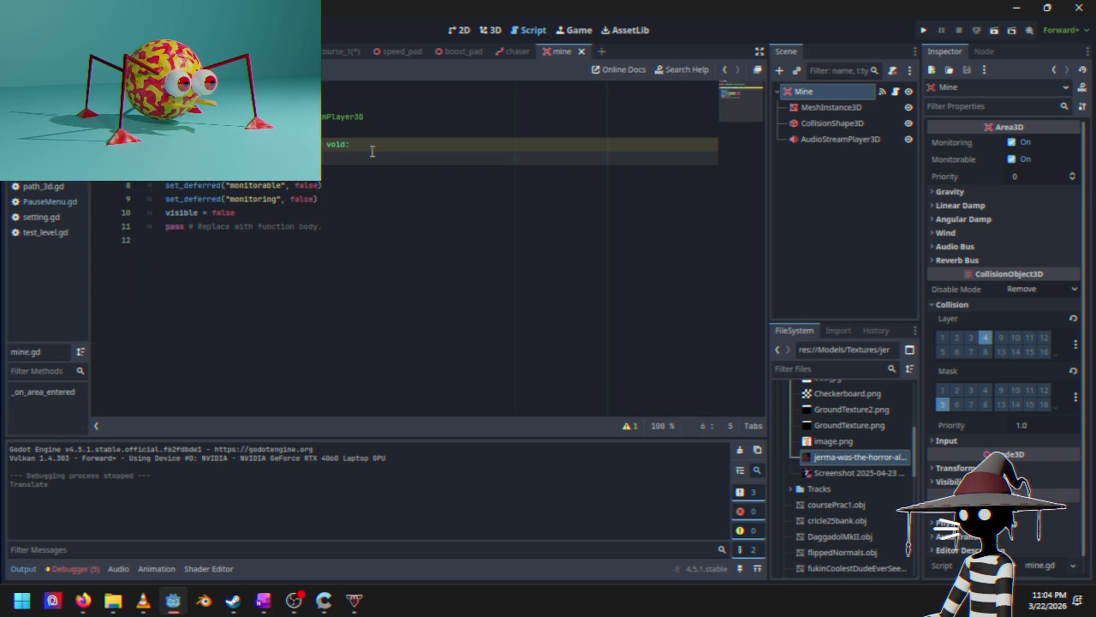
pyautogui.write('get')
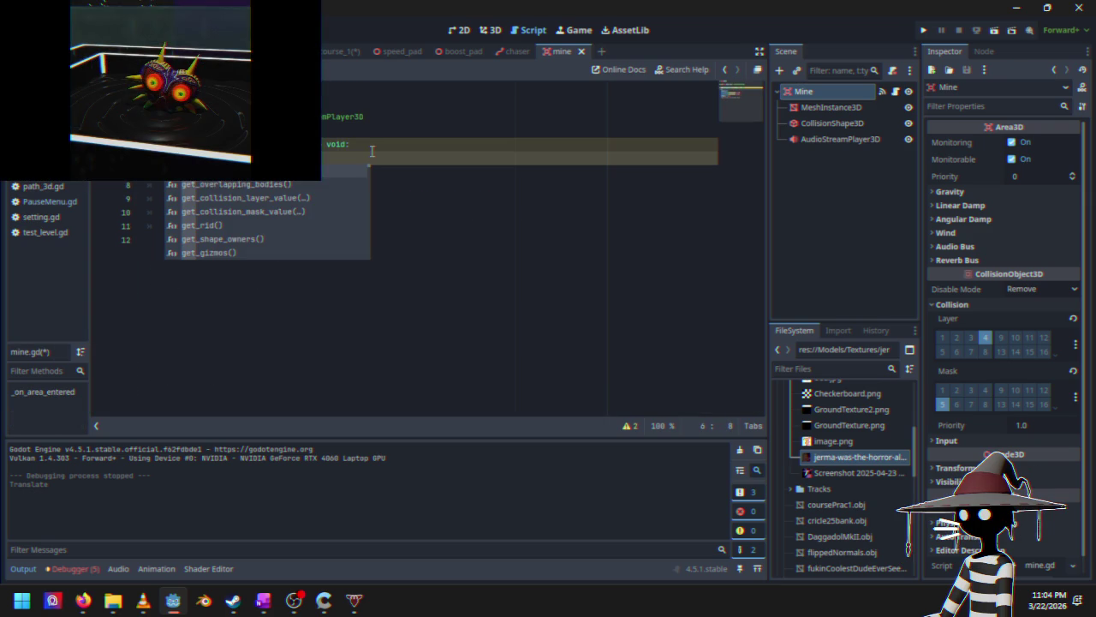
pyautogui.write('_t')
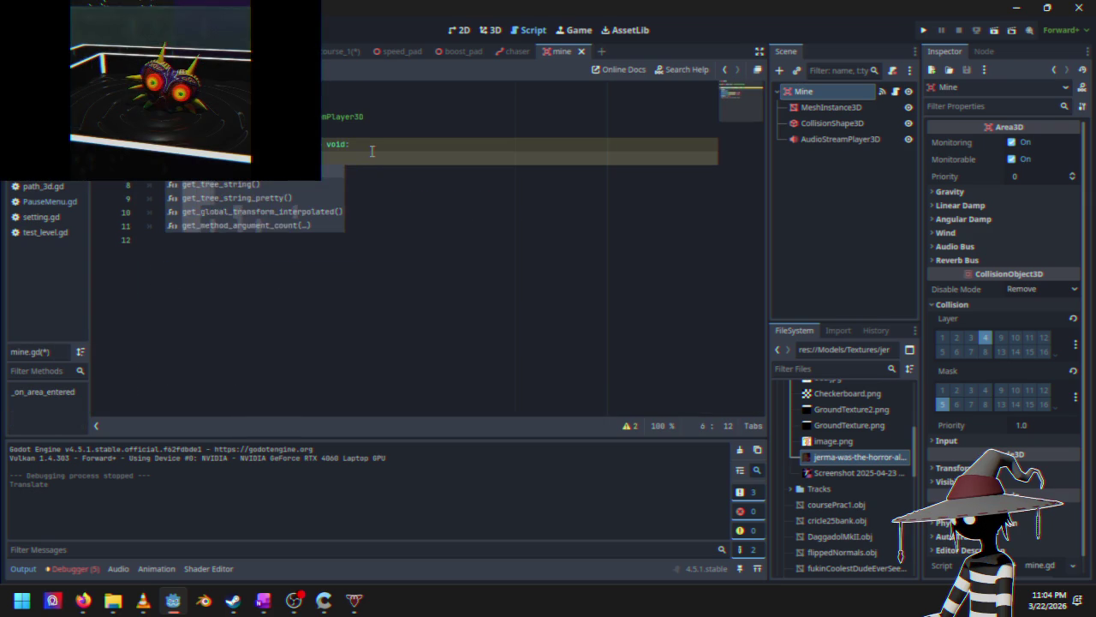
pyautogui.press('Return')
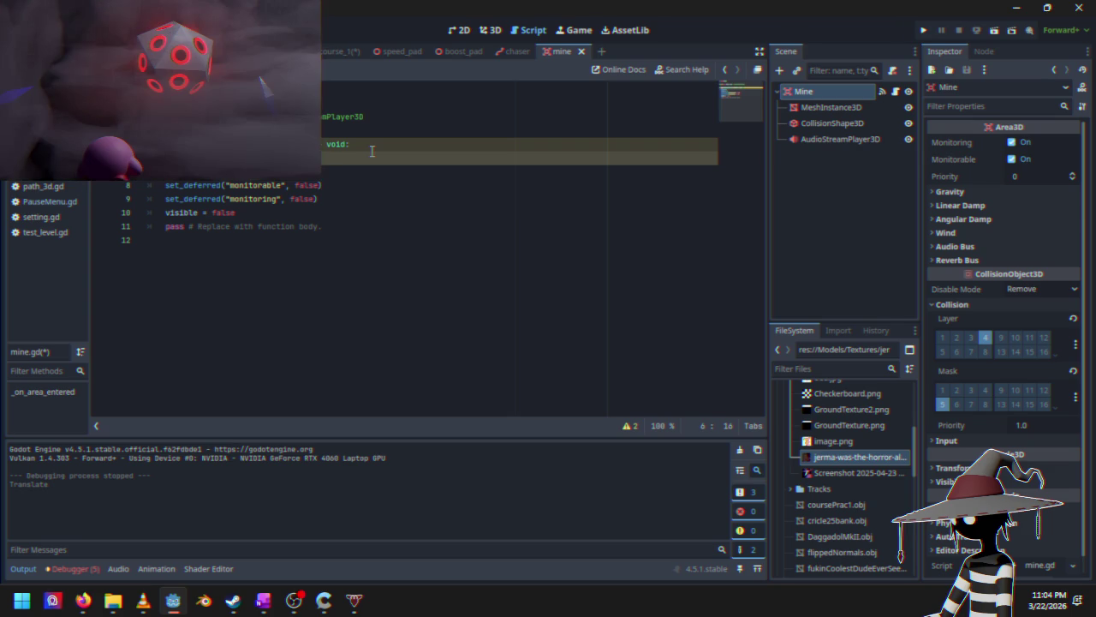
pyautogui.write('.')
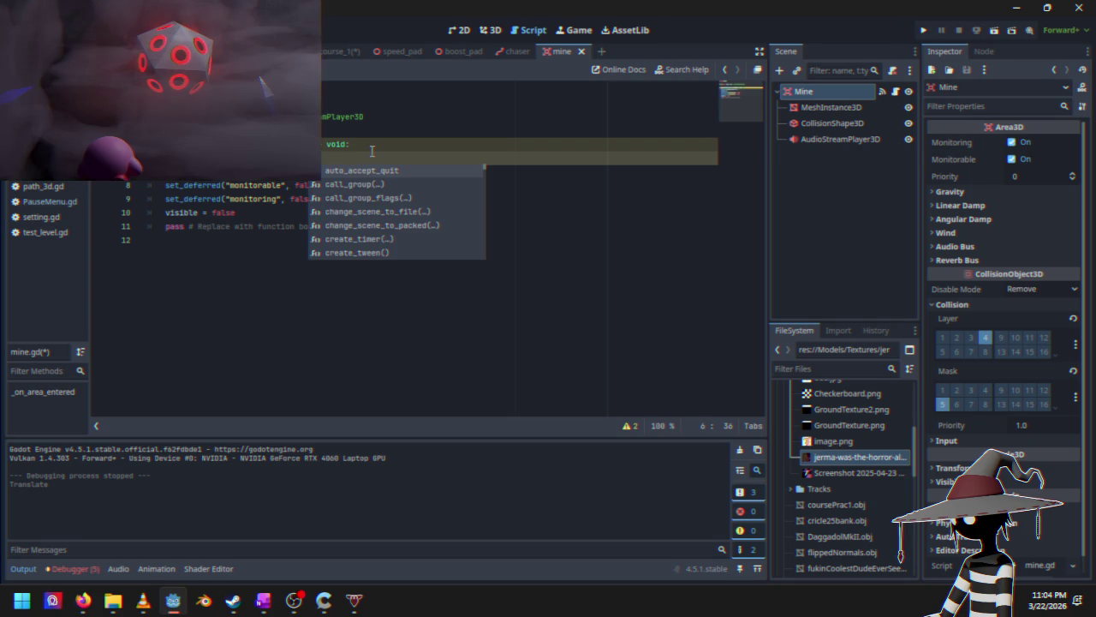
pyautogui.press('F5')
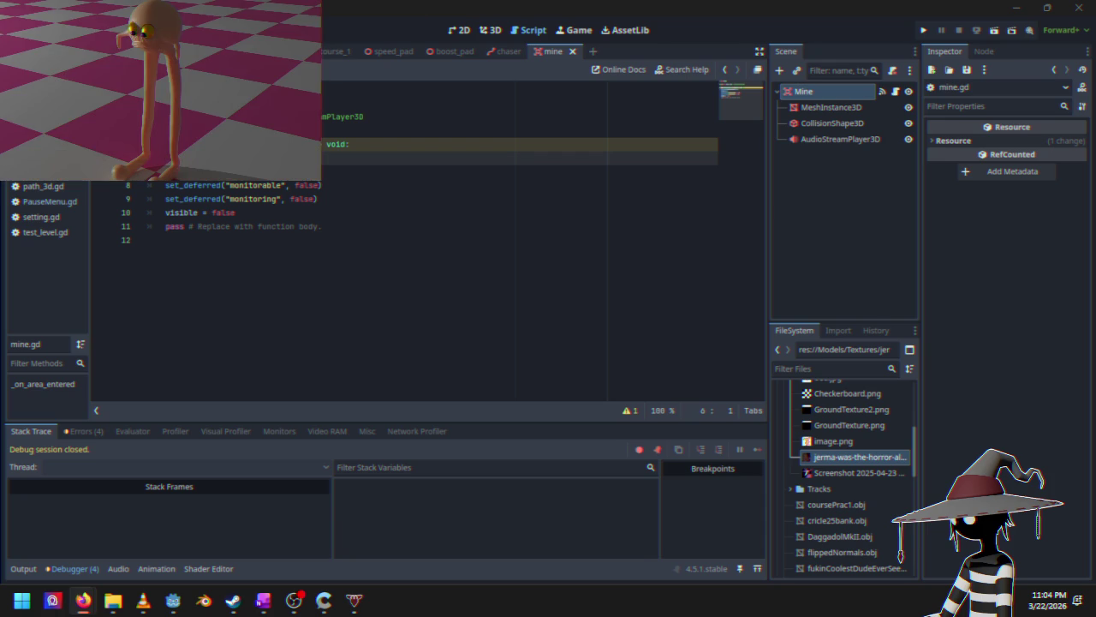
pyautogui.click(83, 599)
# Step: Search the Godot documentation for 'scenetree'
pyautogui.click(222, 548)
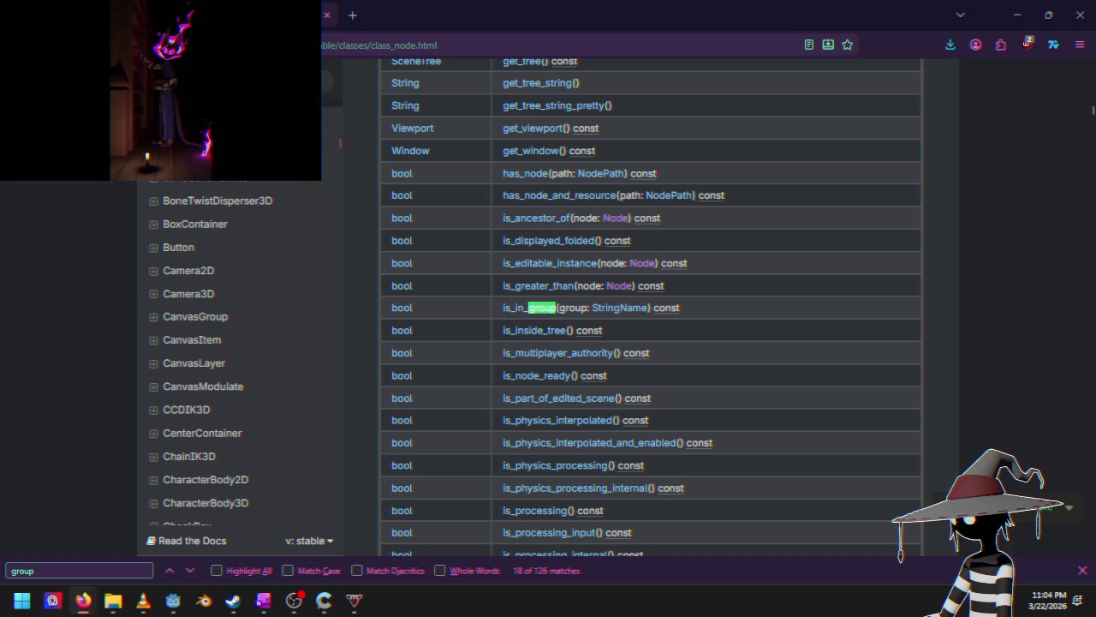
pyautogui.hotkey('alt', 'Left')
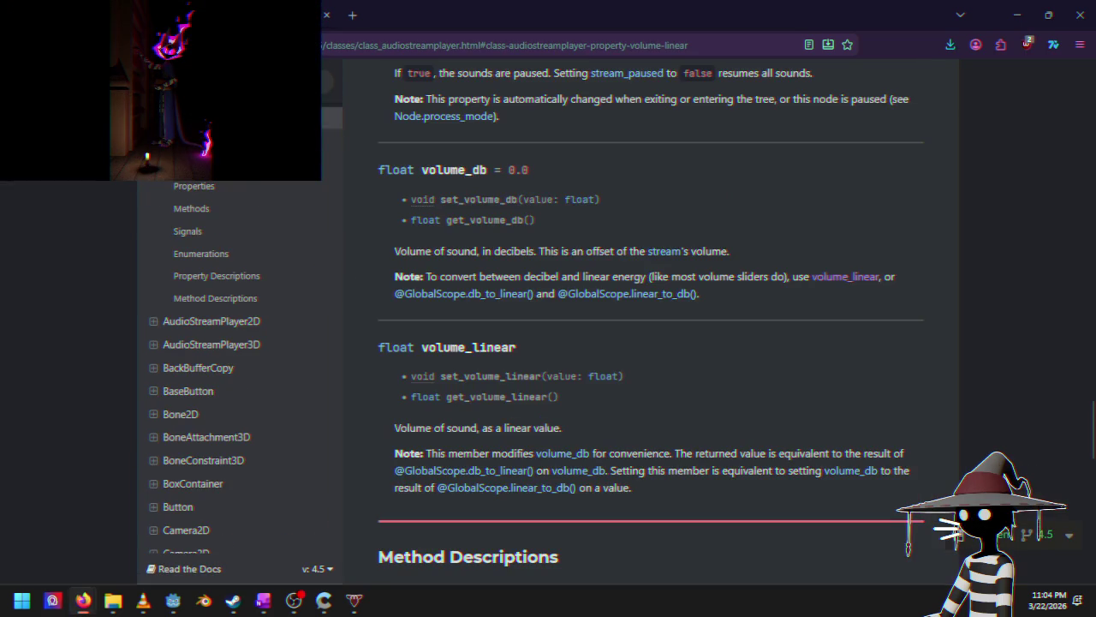
pyautogui.press('/')
pyautogui.write('scenetree')
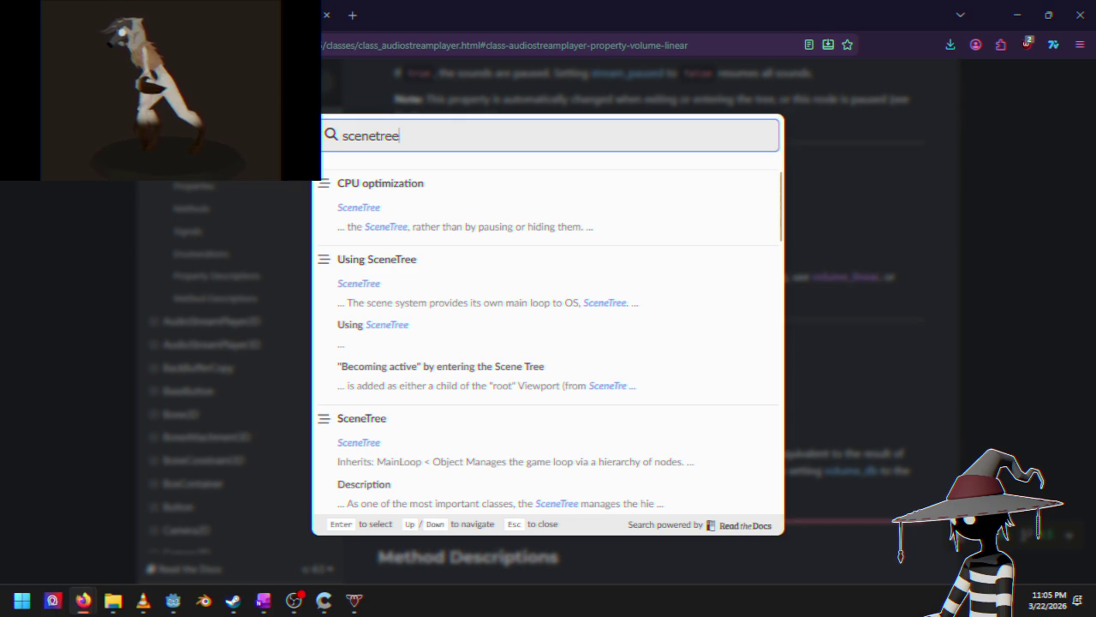
pyautogui.click(381, 283)
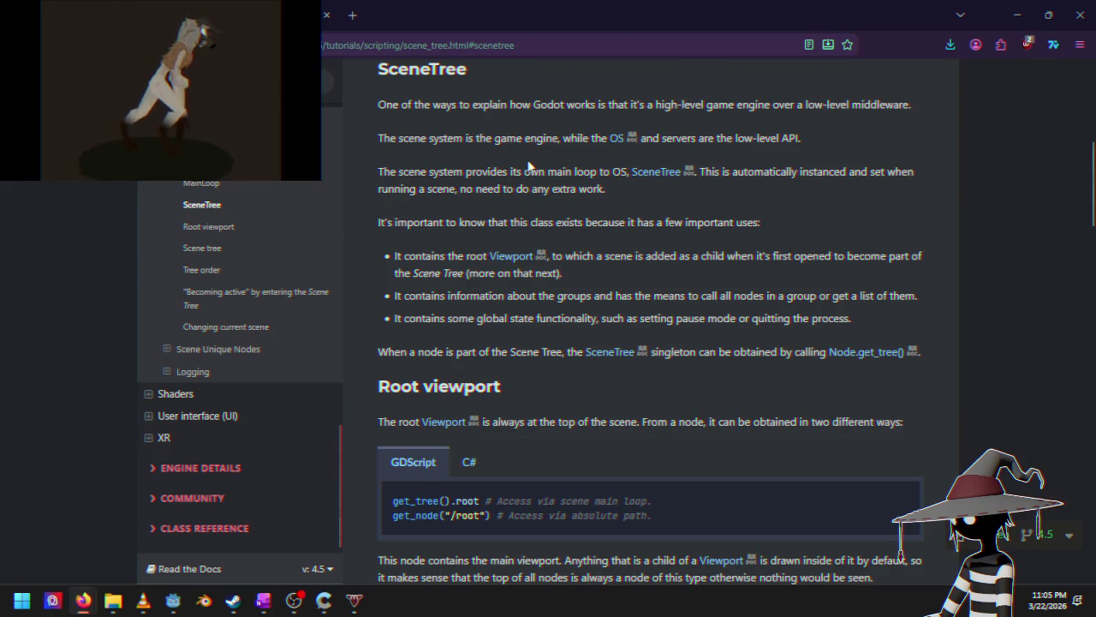
pyautogui.moveTo(543, 505); pyautogui.dragTo(591, 504)
pyautogui.click(562, 503)
pyautogui.click(589, 504)
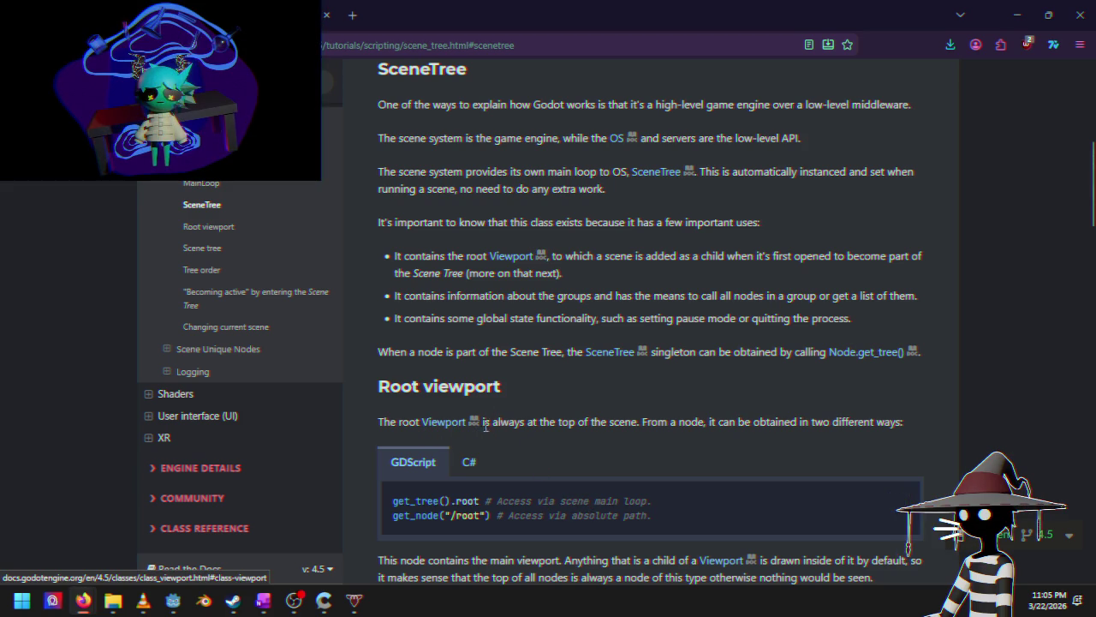
pyautogui.scroll(-5, 517, 421)
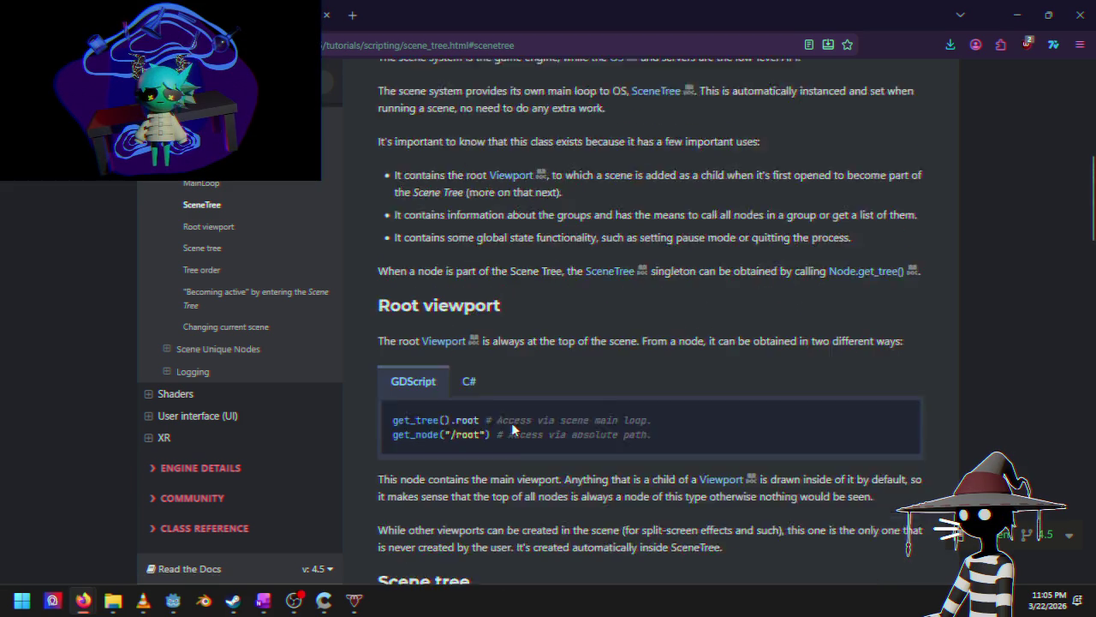
pyautogui.scroll(4, 502, 329)
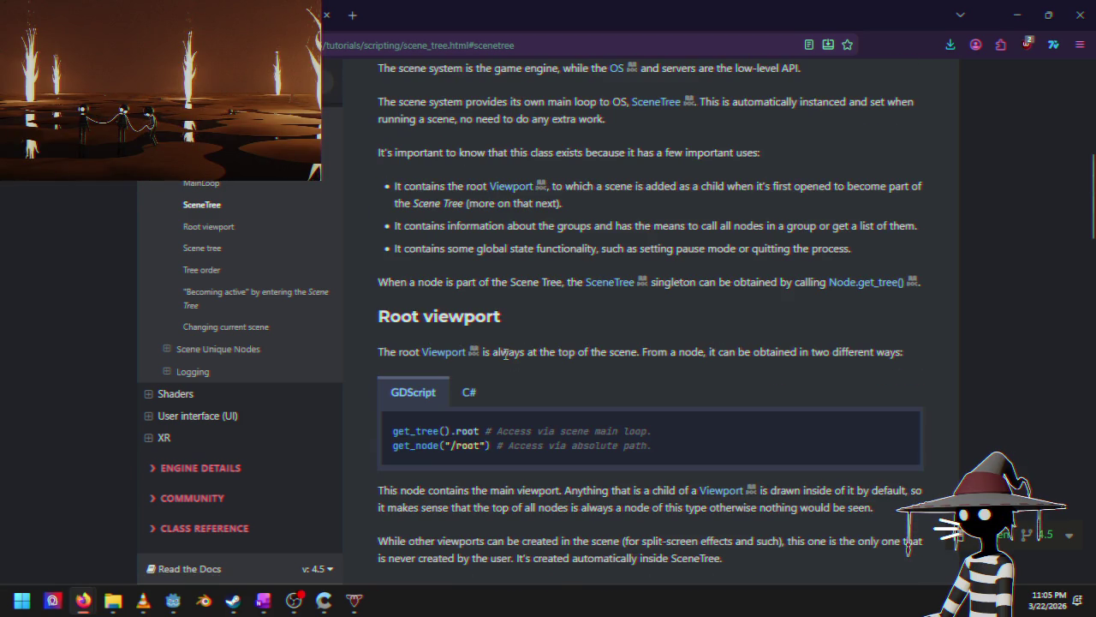
pyautogui.scroll(-7, 545, 343)
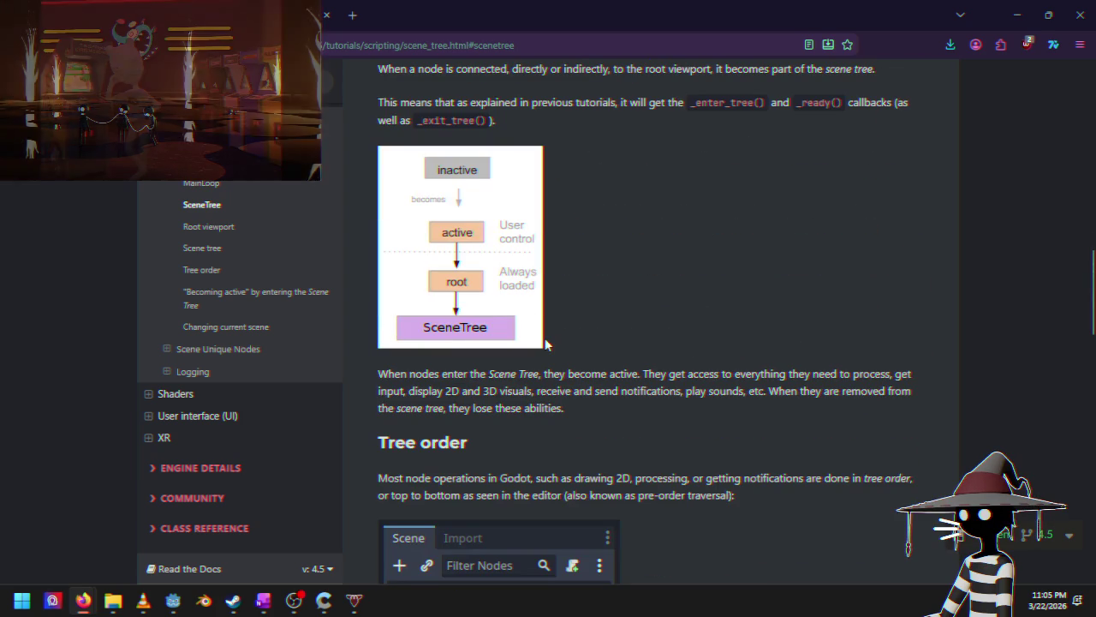
pyautogui.scroll(-3, 552, 394)
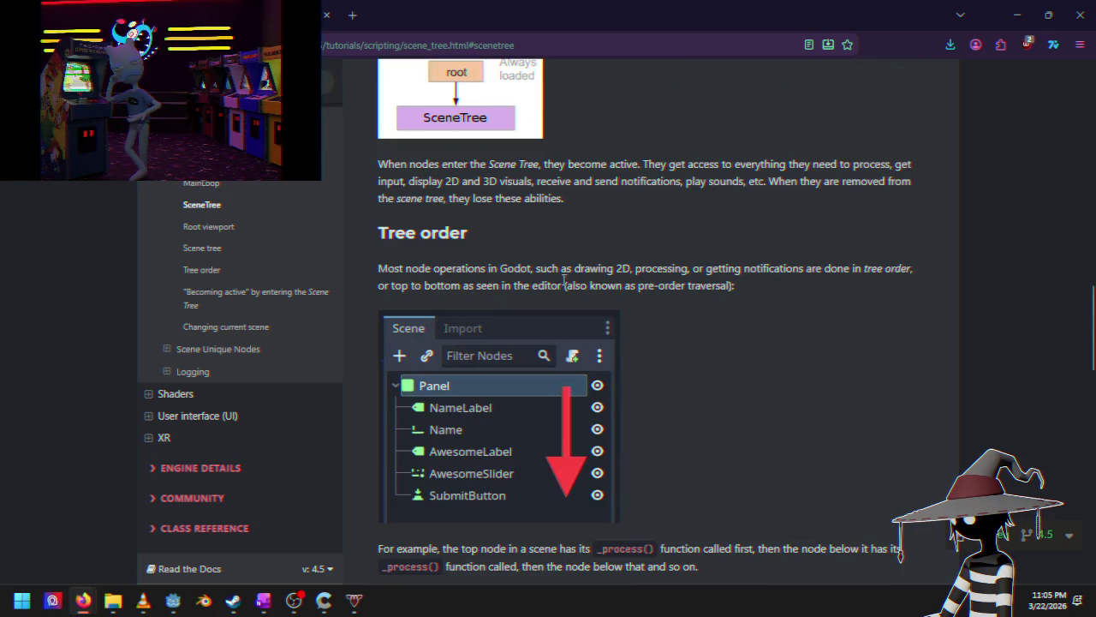
pyautogui.scroll(-4, 548, 282)
pyautogui.scroll(-6, 497, 325)
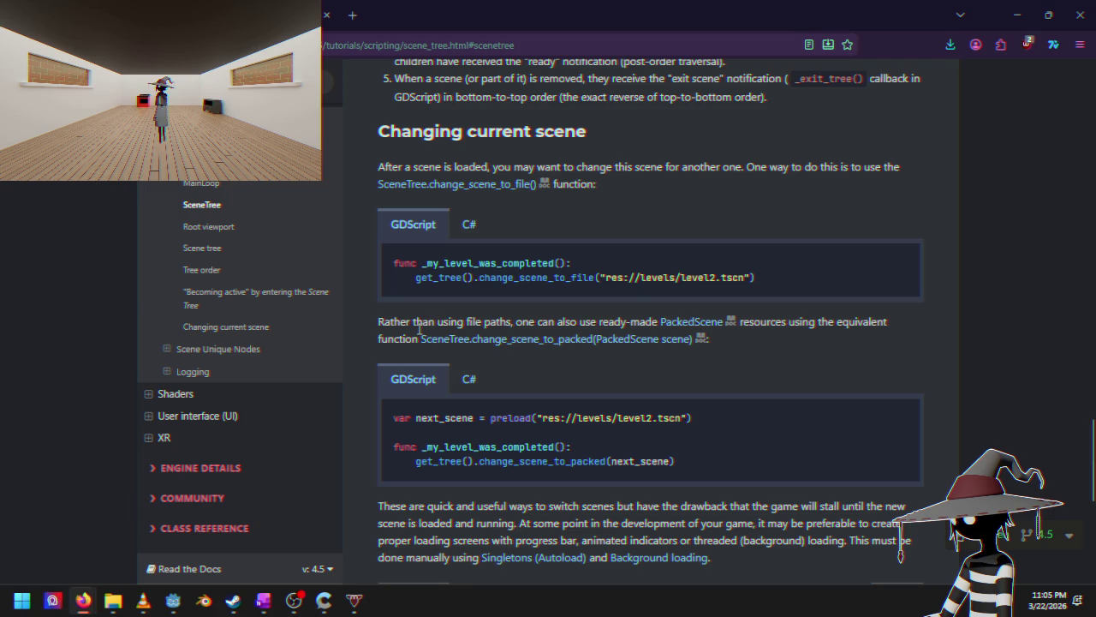
pyautogui.scroll(-5, 419, 330)
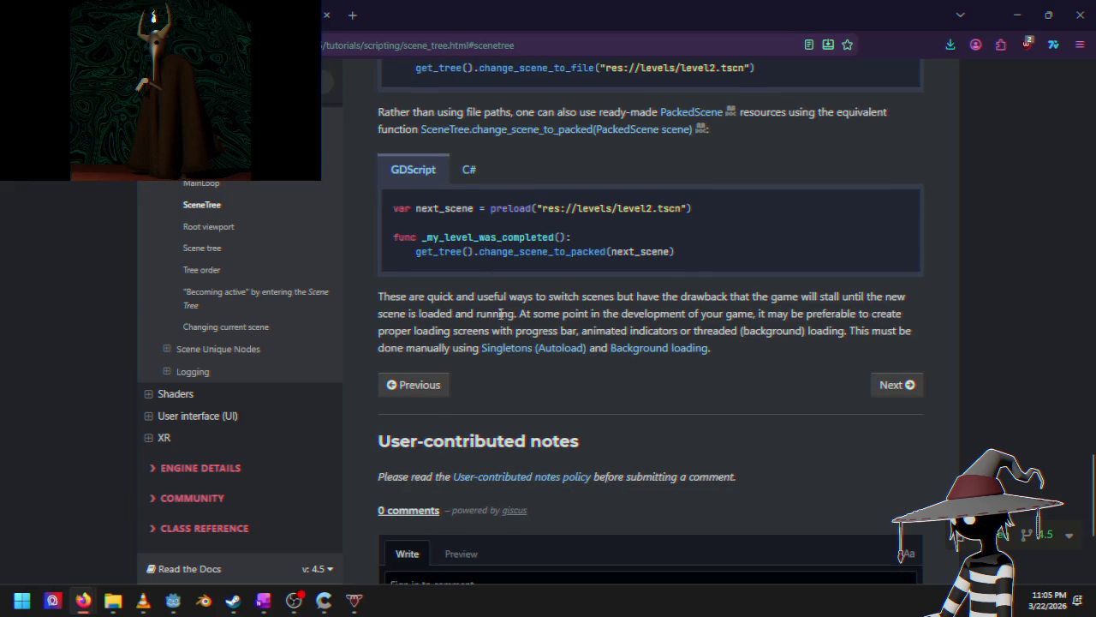
pyautogui.scroll(5, 501, 315)
pyautogui.scroll(-6, 497, 394)
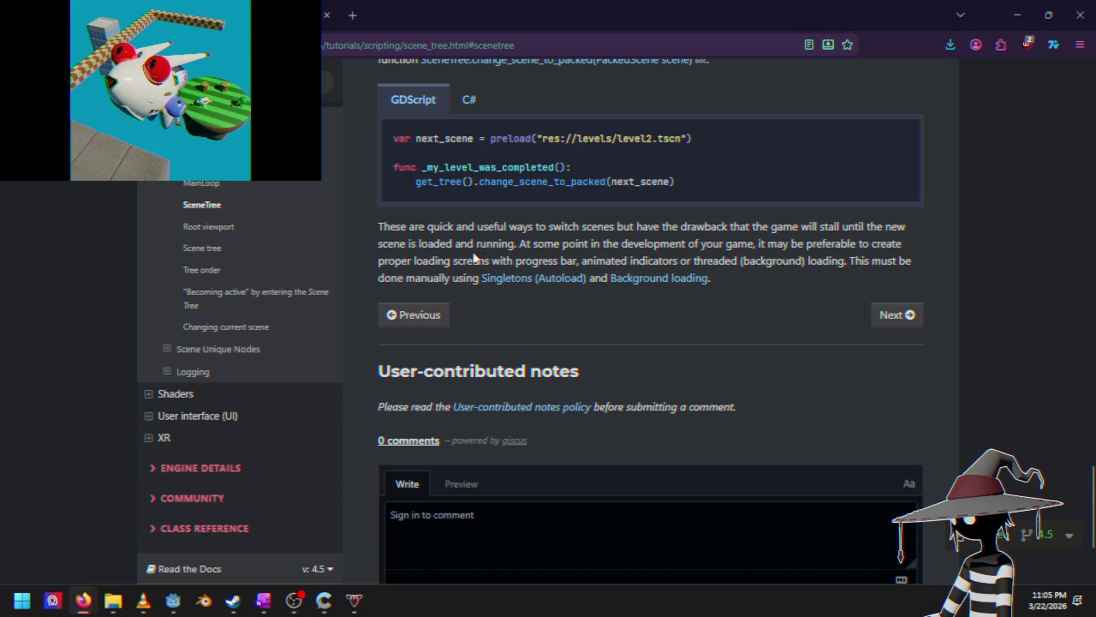
pyautogui.scroll(-3, 531, 227)
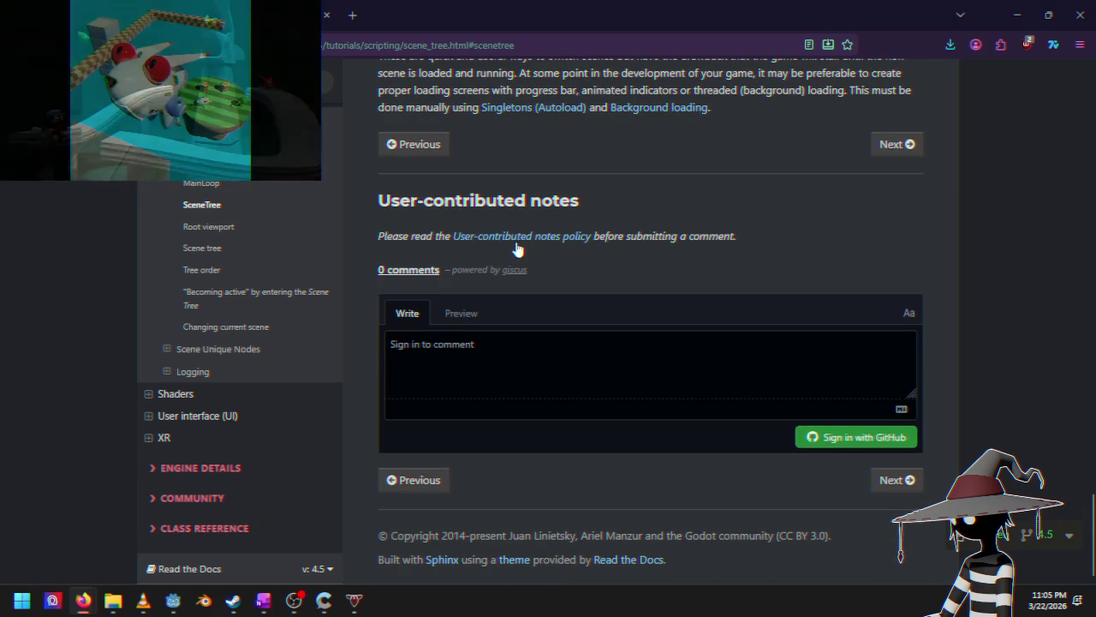
pyautogui.scroll(10, 505, 354)
pyautogui.scroll(10, 505, 354)
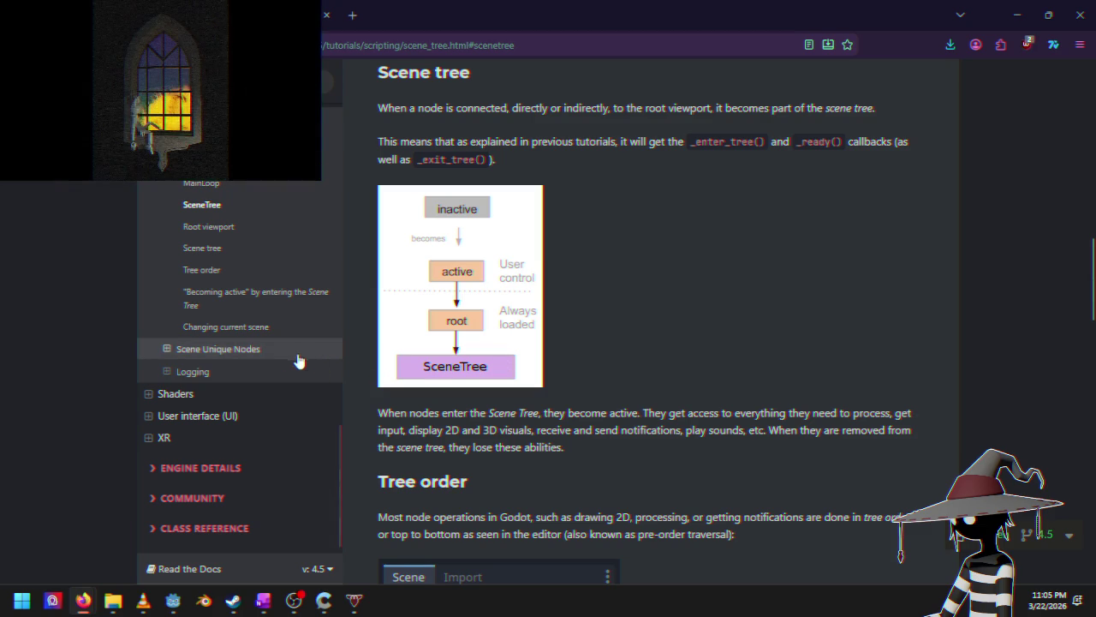
# Step: Read the Scene Unique Nodes page's get_node("%RedButton") example, then go back to the Godot editor
pyautogui.click(293, 353)
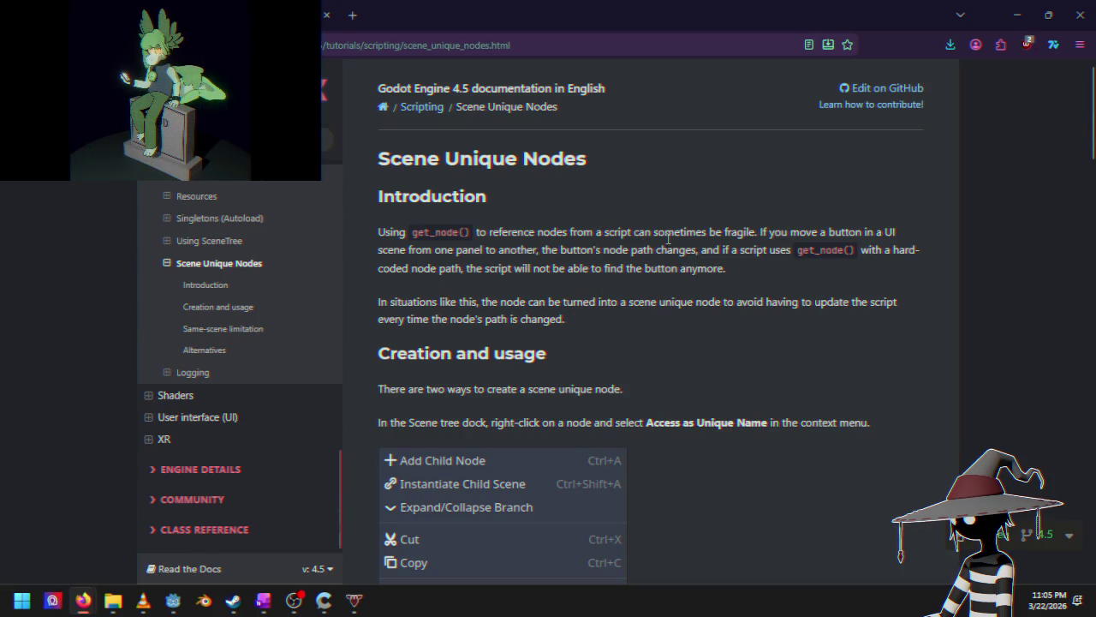
pyautogui.scroll(-5, 574, 349)
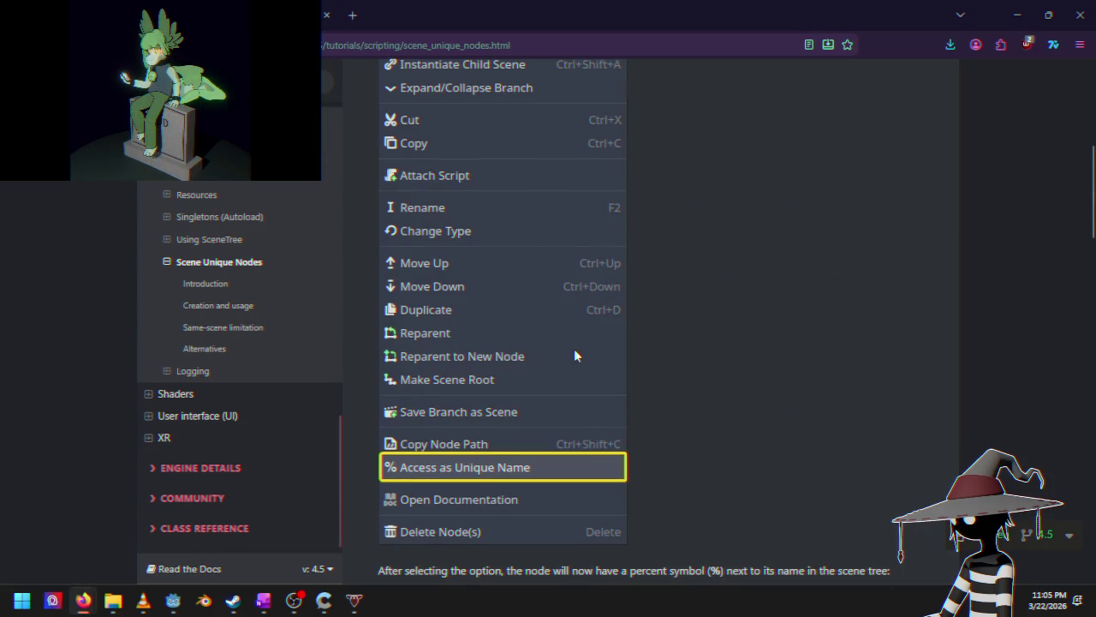
pyautogui.scroll(-2, 573, 349)
pyautogui.scroll(-3, 575, 354)
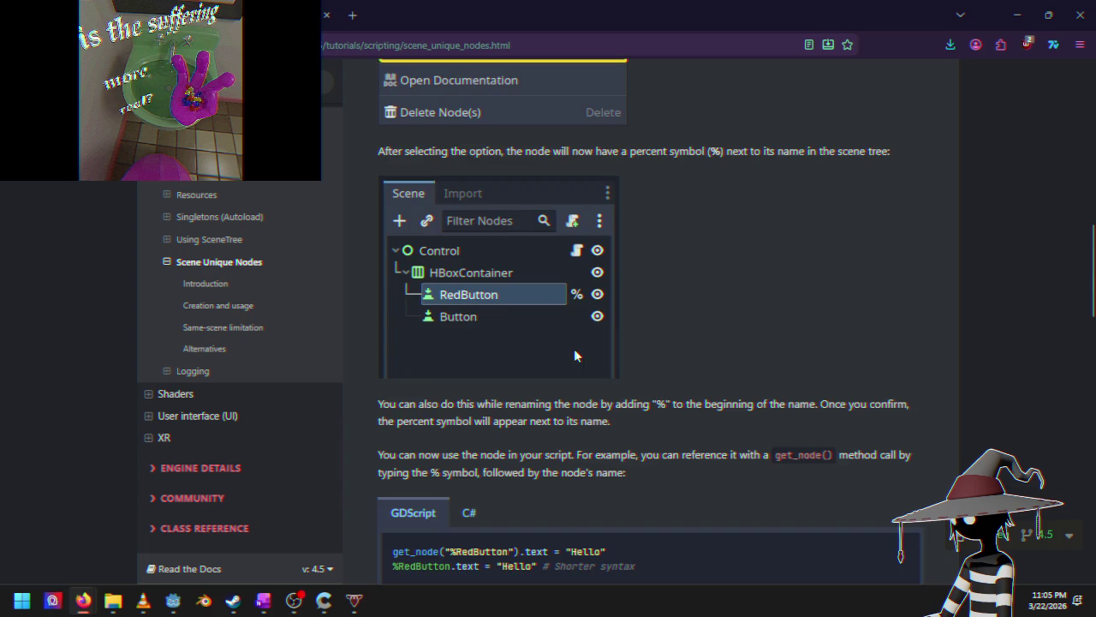
pyautogui.scroll(-4, 574, 356)
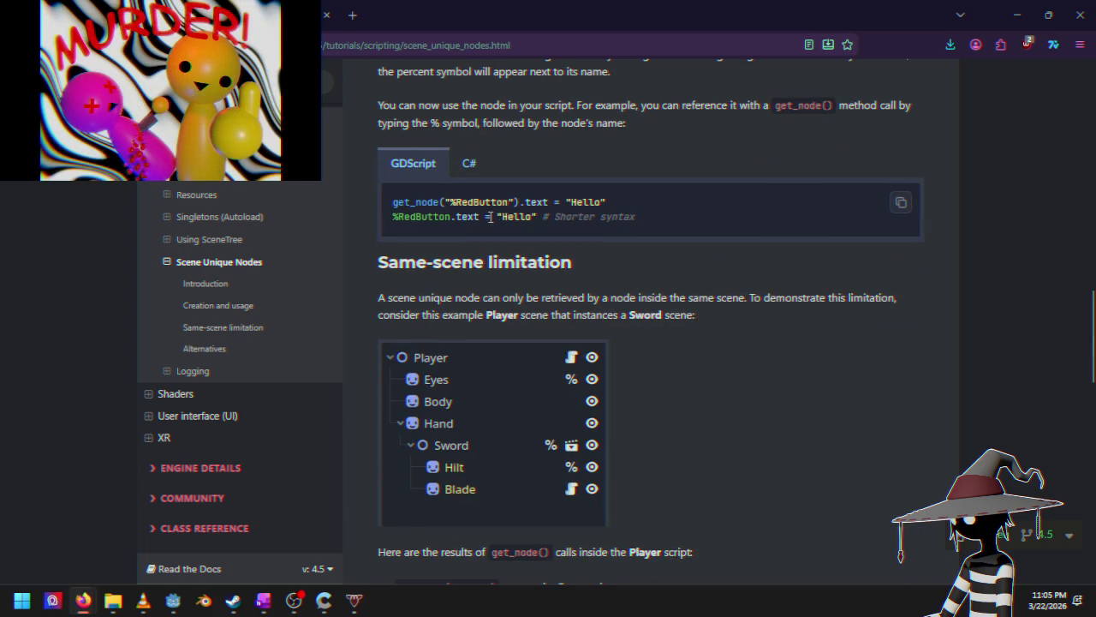
pyautogui.scroll(3, 507, 244)
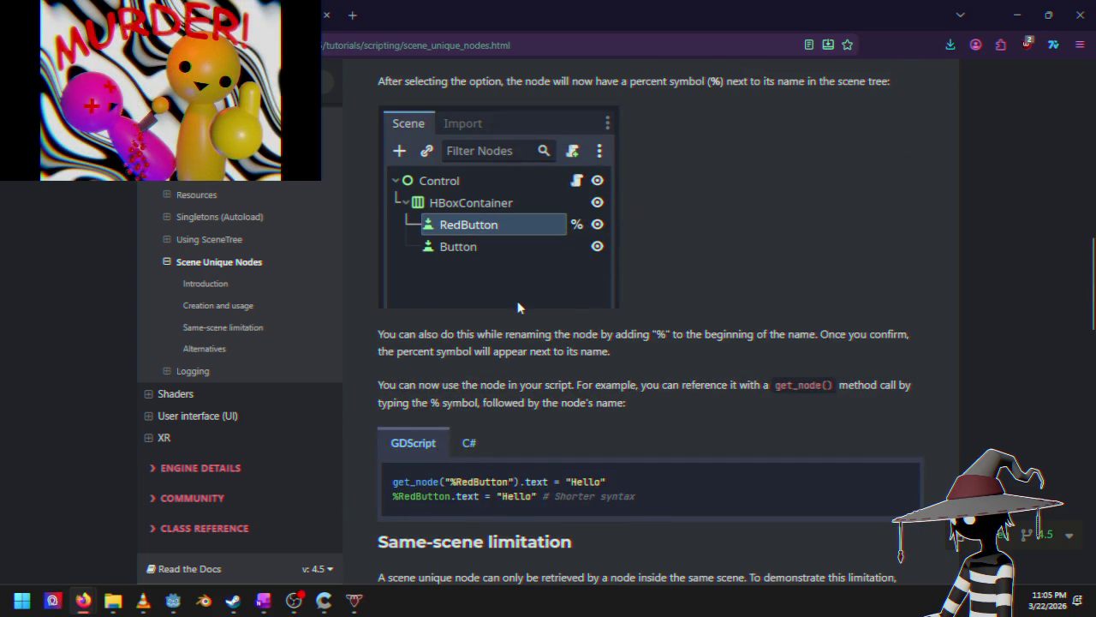
pyautogui.scroll(-3, 517, 301)
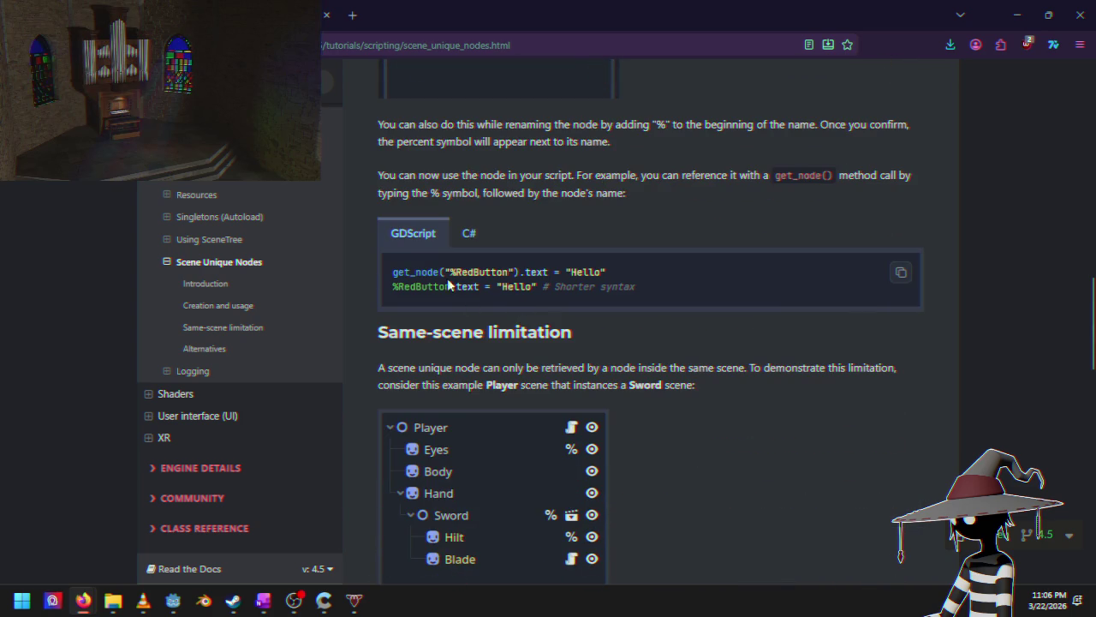
pyautogui.moveTo(393, 276); pyautogui.dragTo(520, 276)
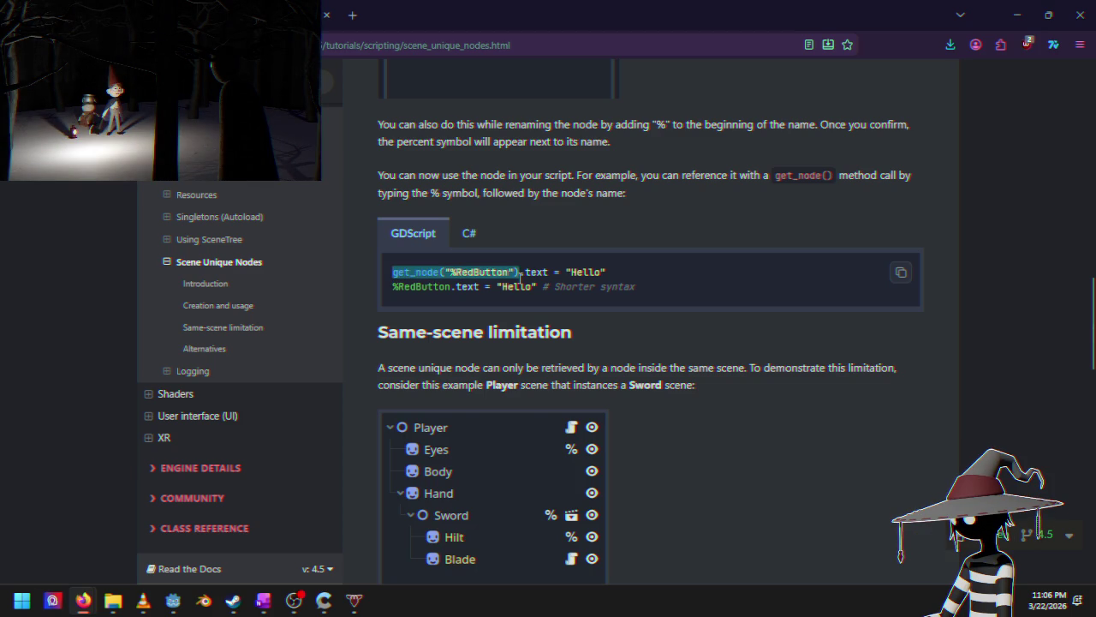
pyautogui.click(519, 276)
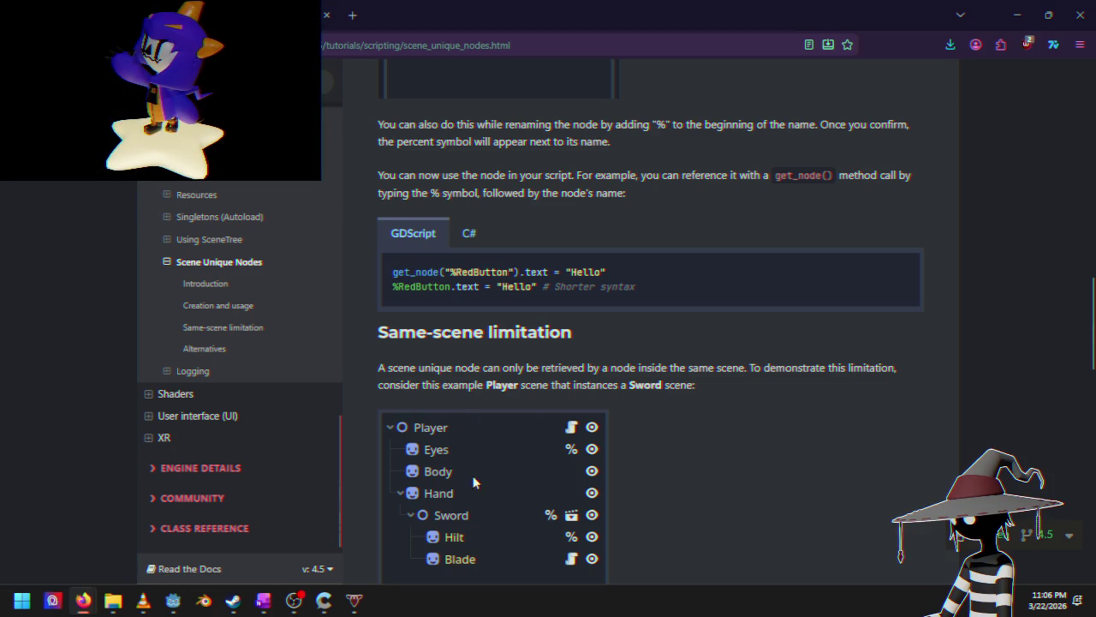
pyautogui.moveTo(325, 602)
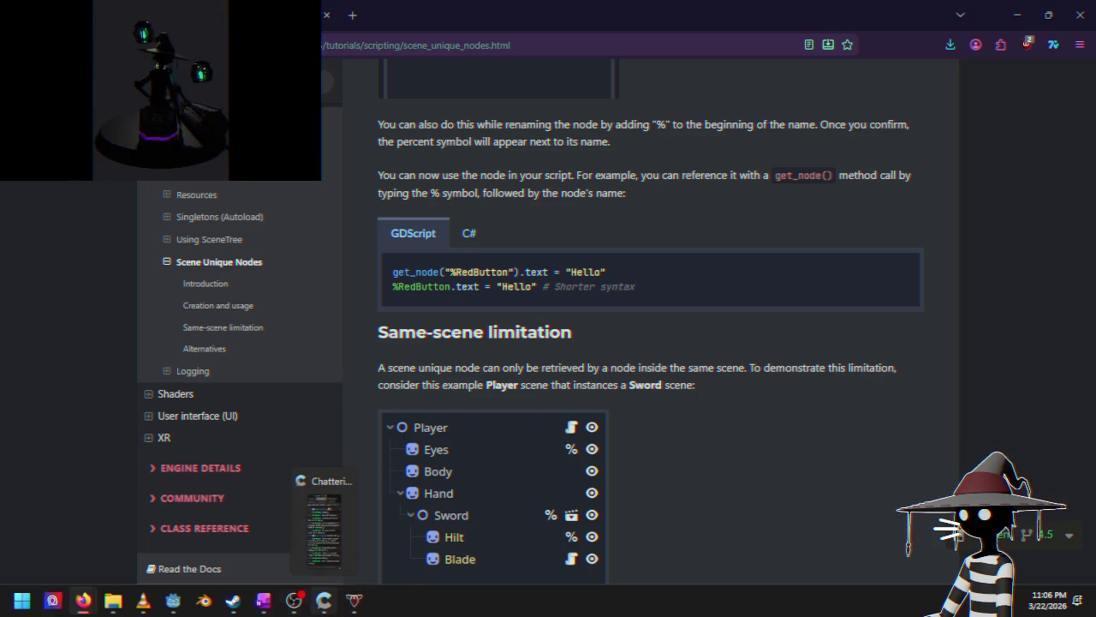
pyautogui.click(173, 600)
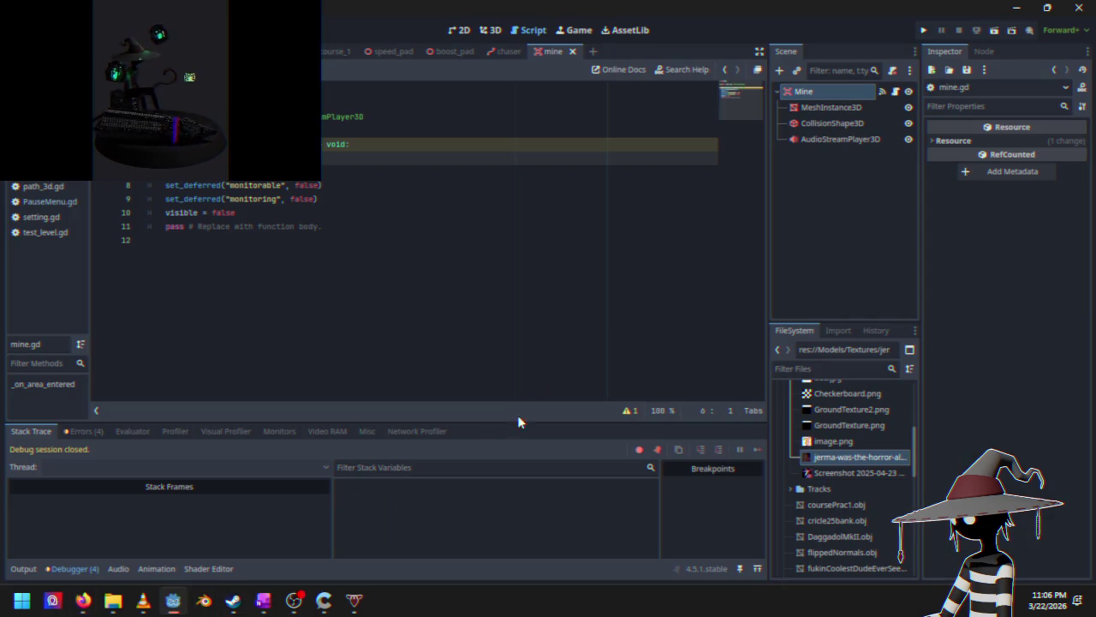
# Step: Start a get_node call on line 6 of mine.gd and bring up the Scene Unique Nodes docs
pyautogui.click(302, 144)
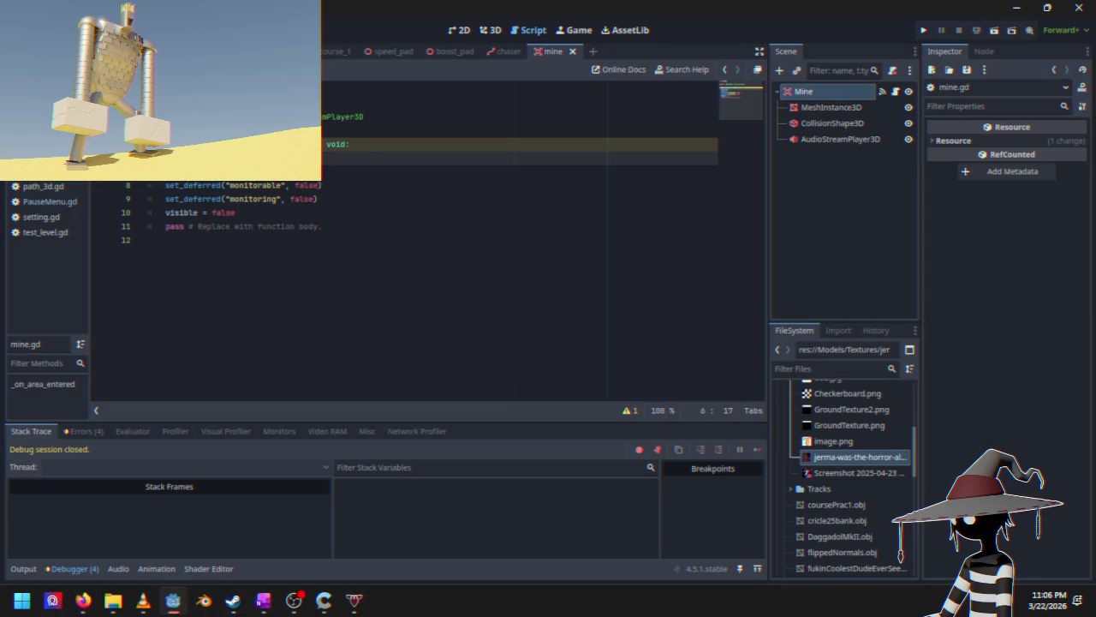
pyautogui.write('ge')
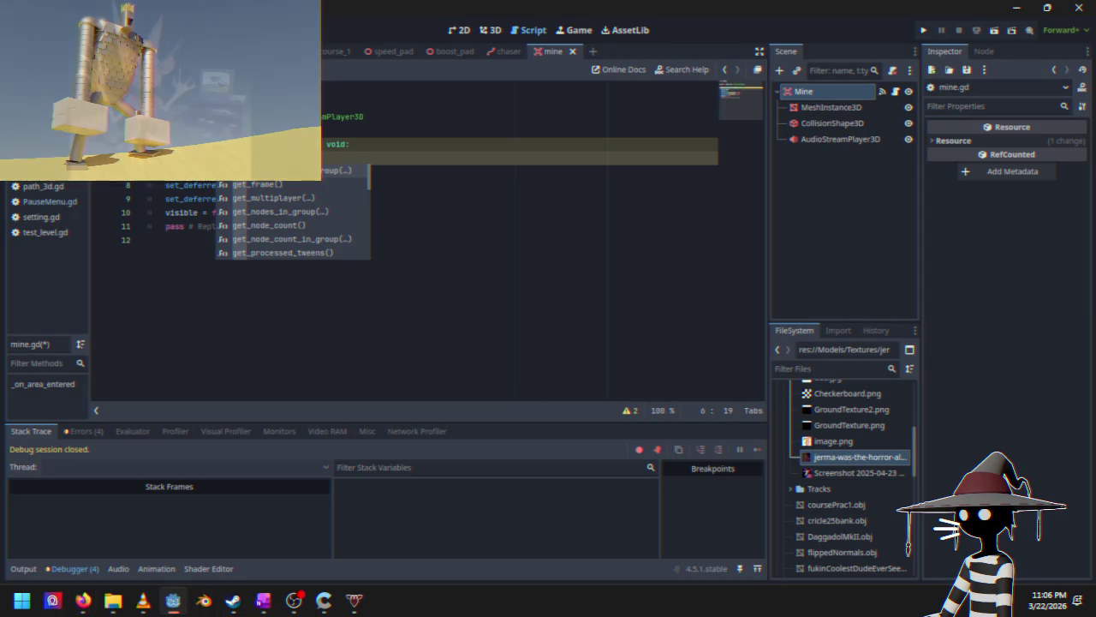
pyautogui.write('t_nod')
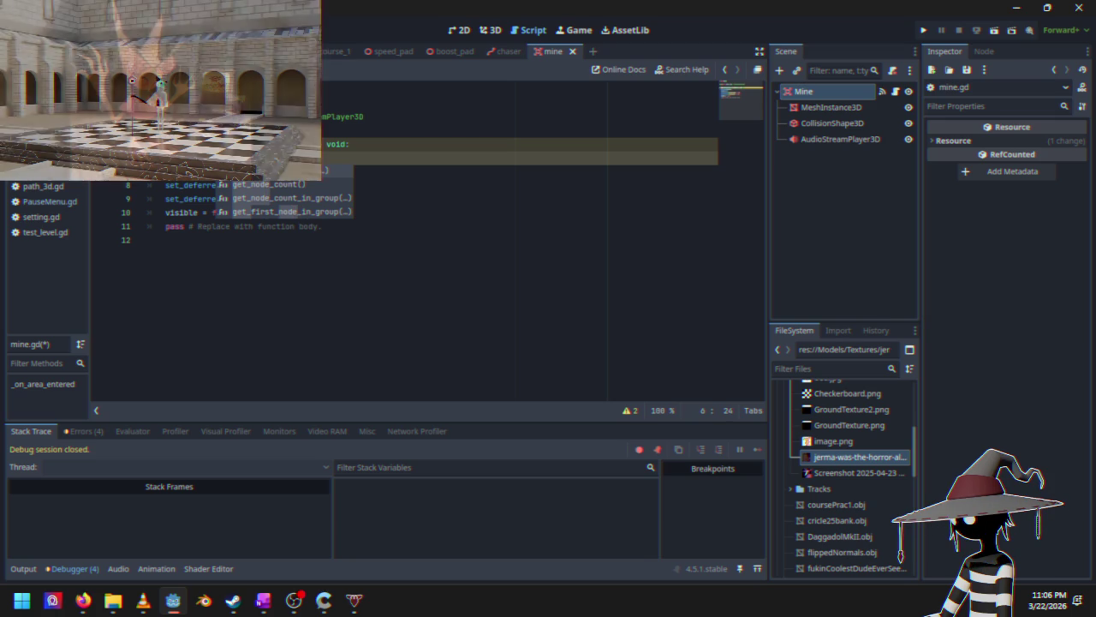
pyautogui.write('e')
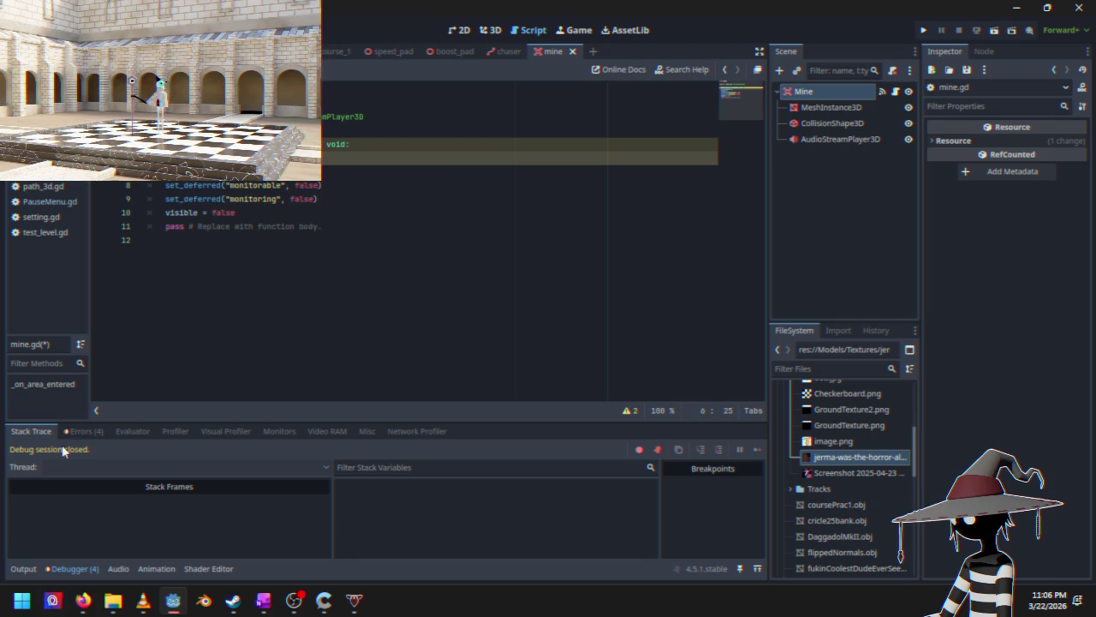
pyautogui.moveTo(83, 600)
pyautogui.click(205, 541)
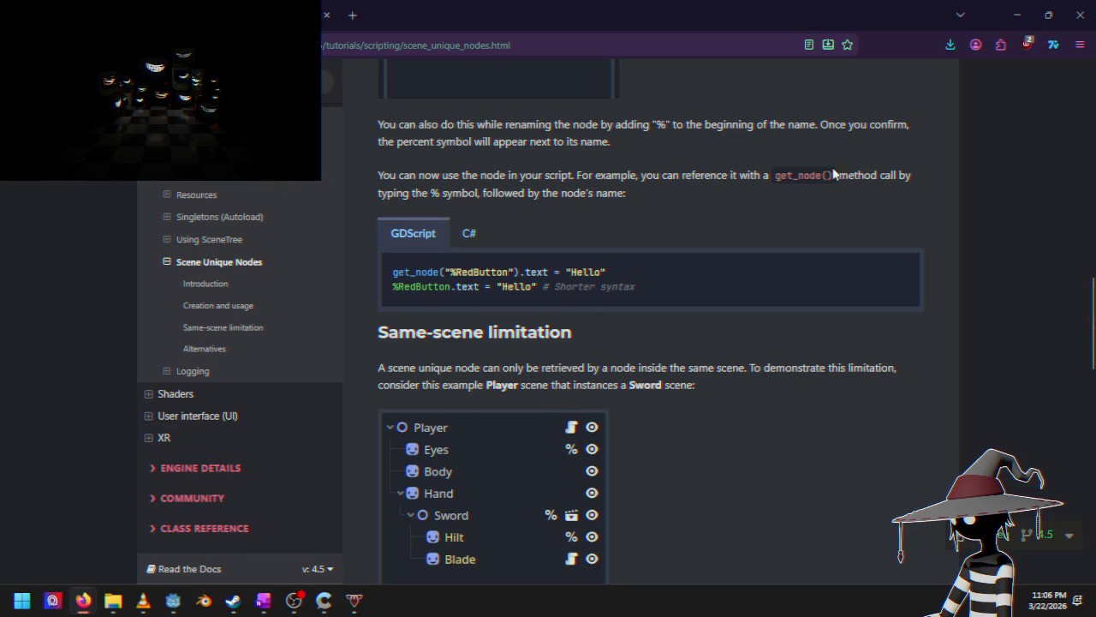
# Step: Leave the docs and open the Cruiser scene and its script
pyautogui.click(1017, 15)
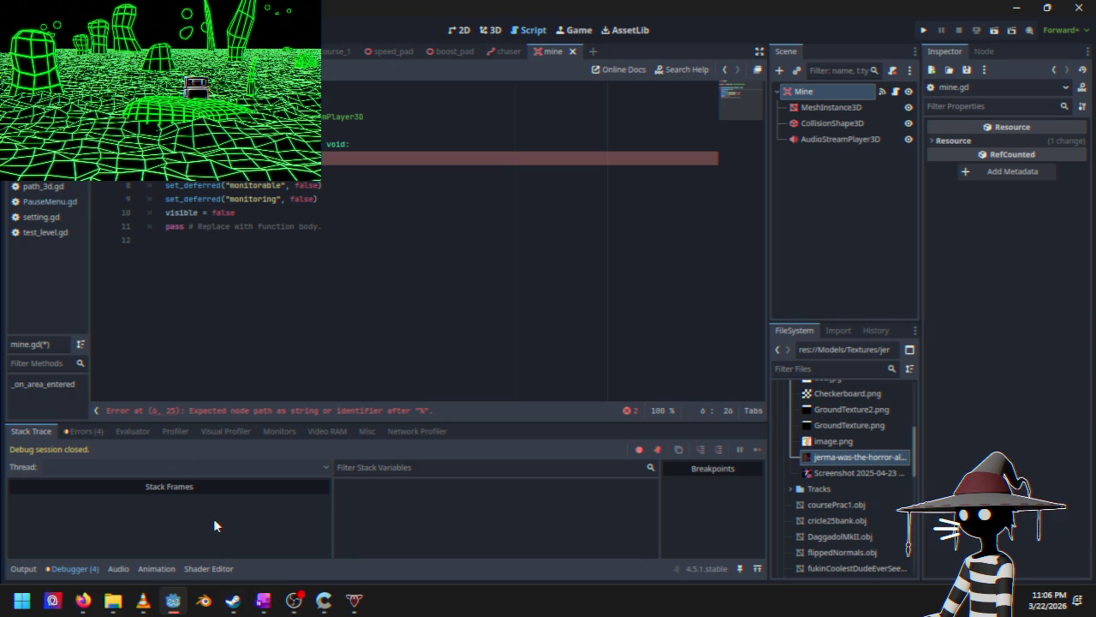
pyautogui.moveTo(131, 613)
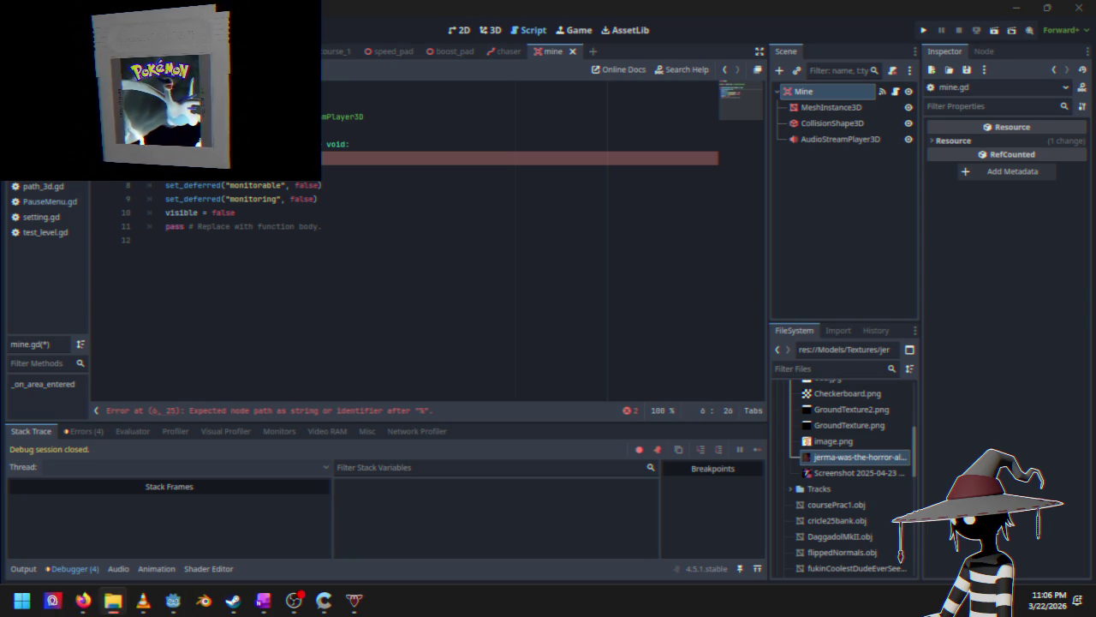
pyautogui.click(291, 51)
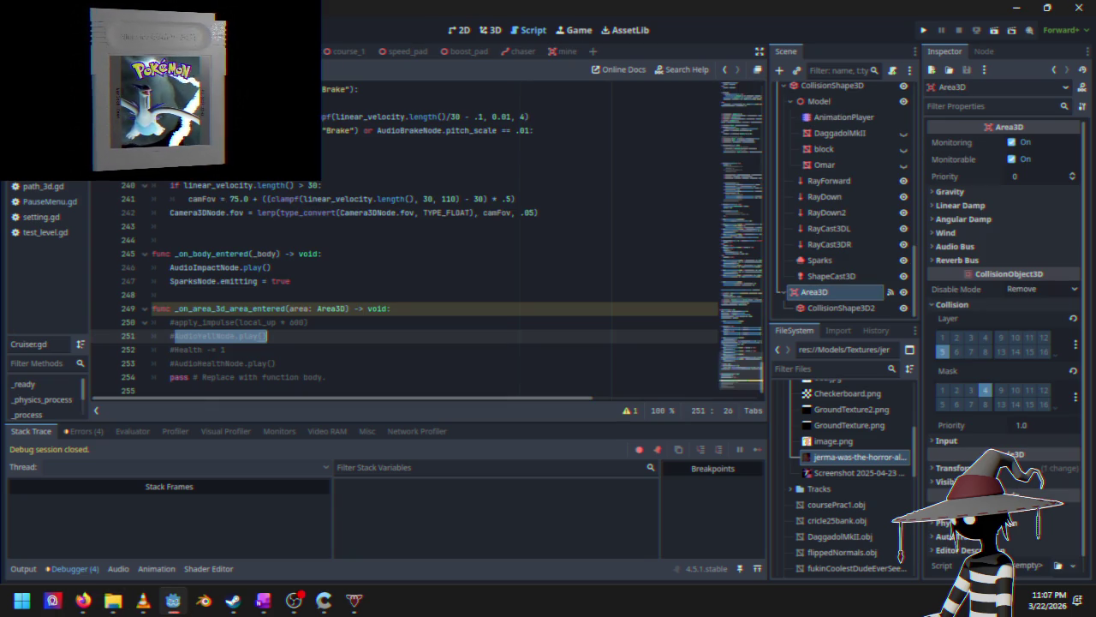
pyautogui.scroll(-10, 835, 201)
pyautogui.scroll(5, 838, 199)
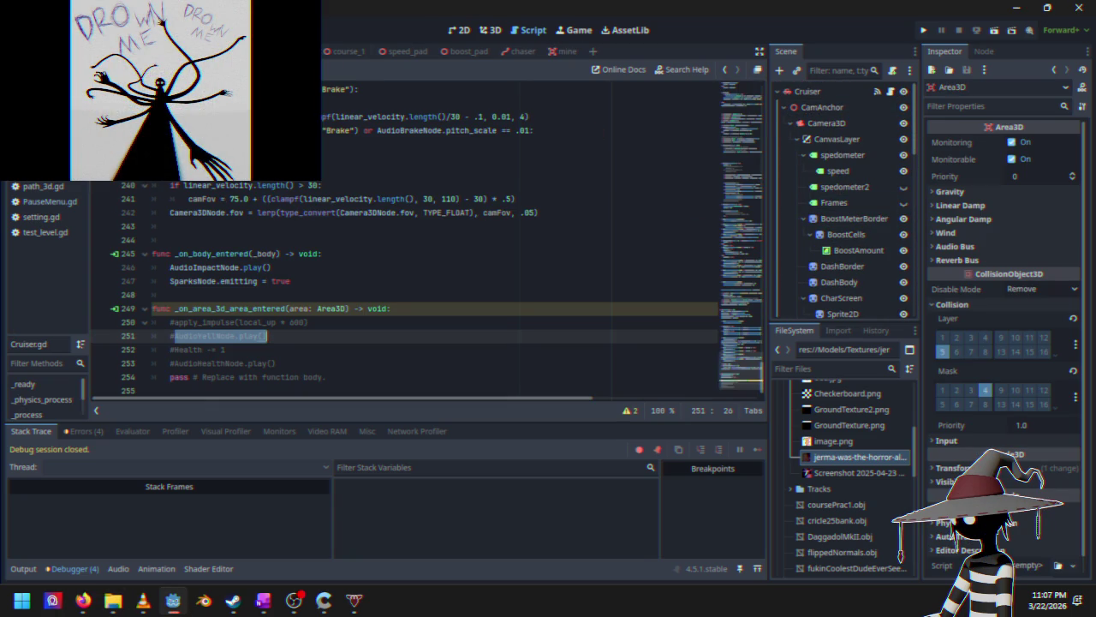
pyautogui.click(346, 51)
pyautogui.scroll(3, 844, 169)
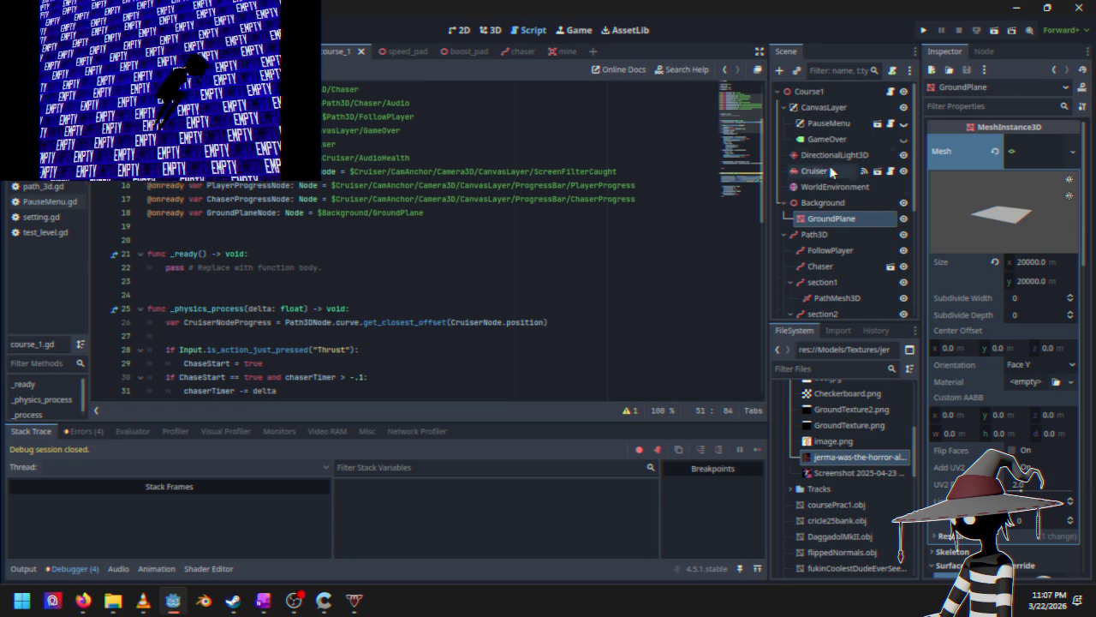
pyautogui.click(810, 91)
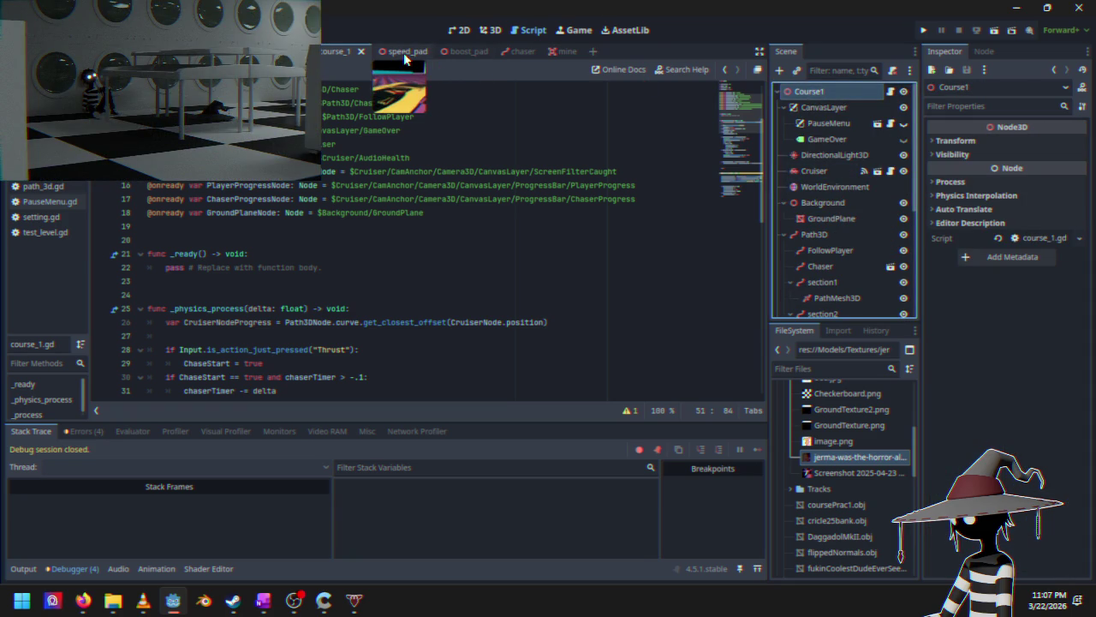
pyautogui.scroll(3, 371, 252)
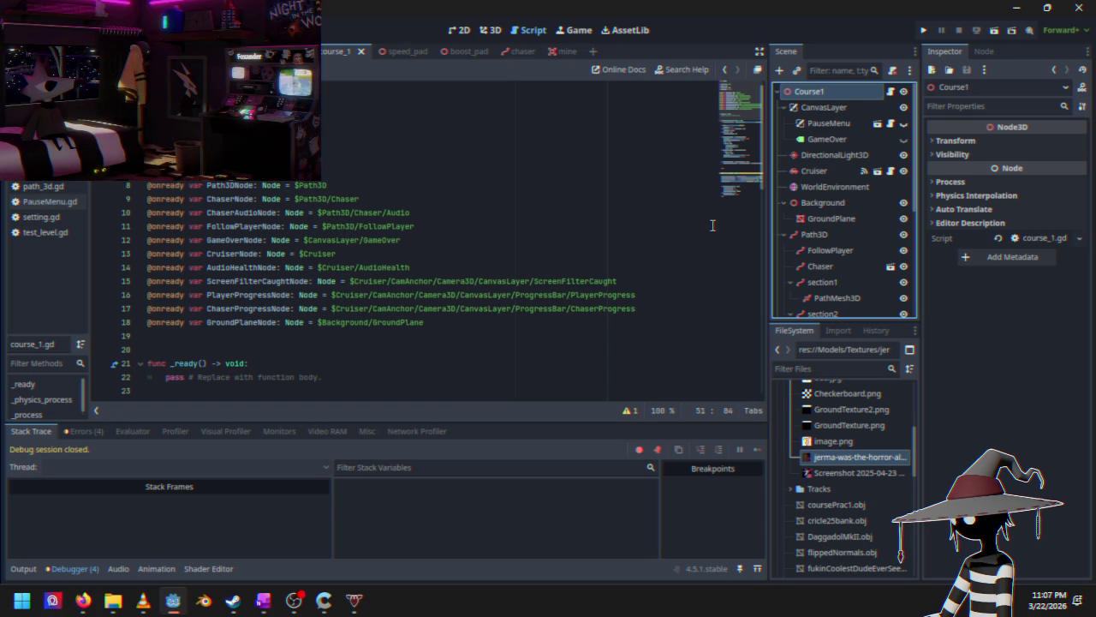
pyautogui.moveTo(740, 107)
pyautogui.mouseDown()
pyautogui.moveTo(742, 299)
pyautogui.moveTo(749, 76)
pyautogui.mouseUp()
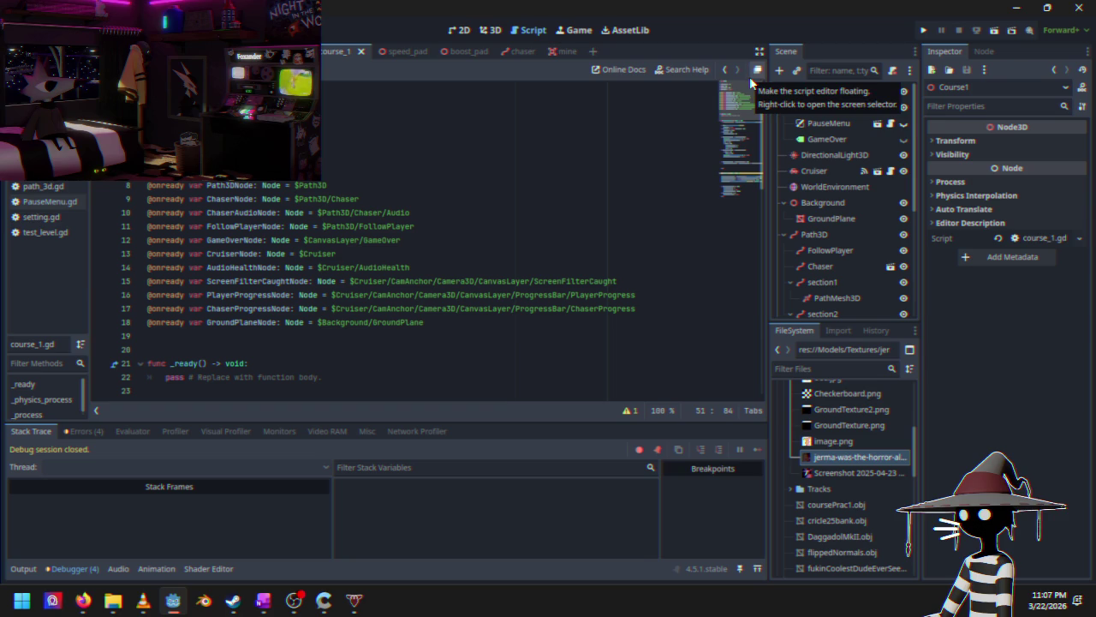
# Step: Look through the boost_pad, speed_pad and chaser scenes, then return to the mine scene
pyautogui.click(471, 53)
pyautogui.click(391, 52)
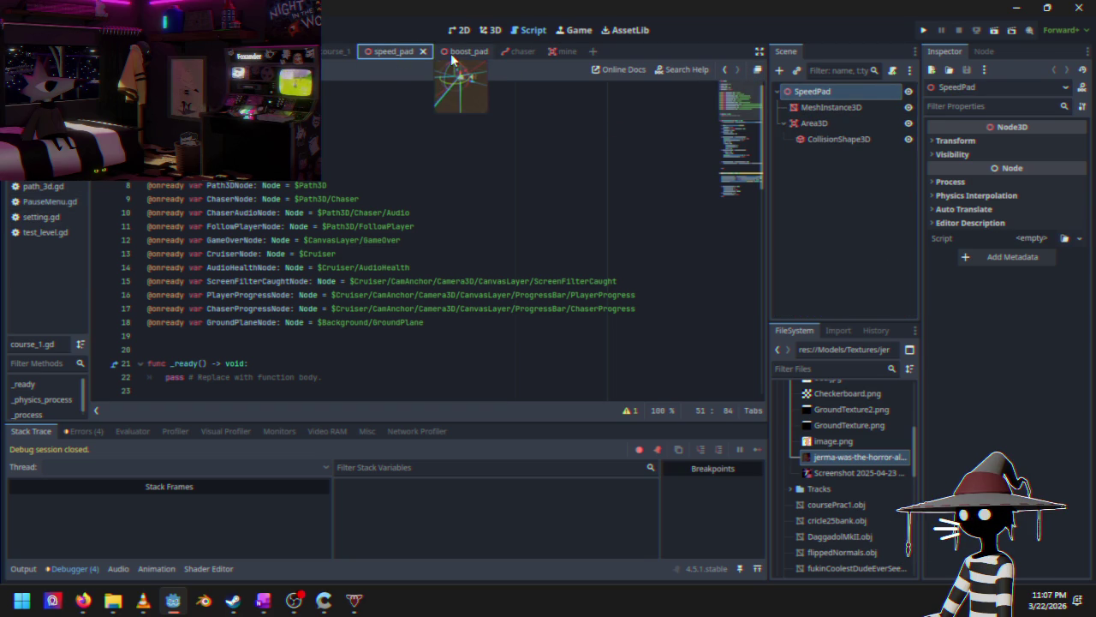
pyautogui.scroll(-4, 383, 219)
pyautogui.scroll(4, 383, 219)
pyautogui.click(518, 53)
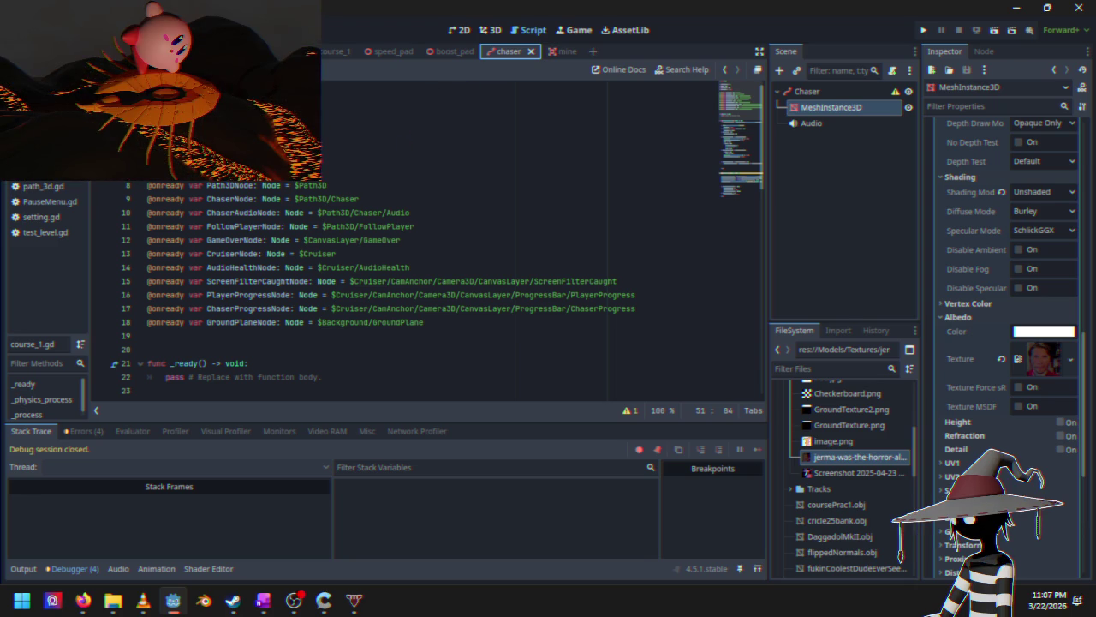
pyautogui.click(559, 53)
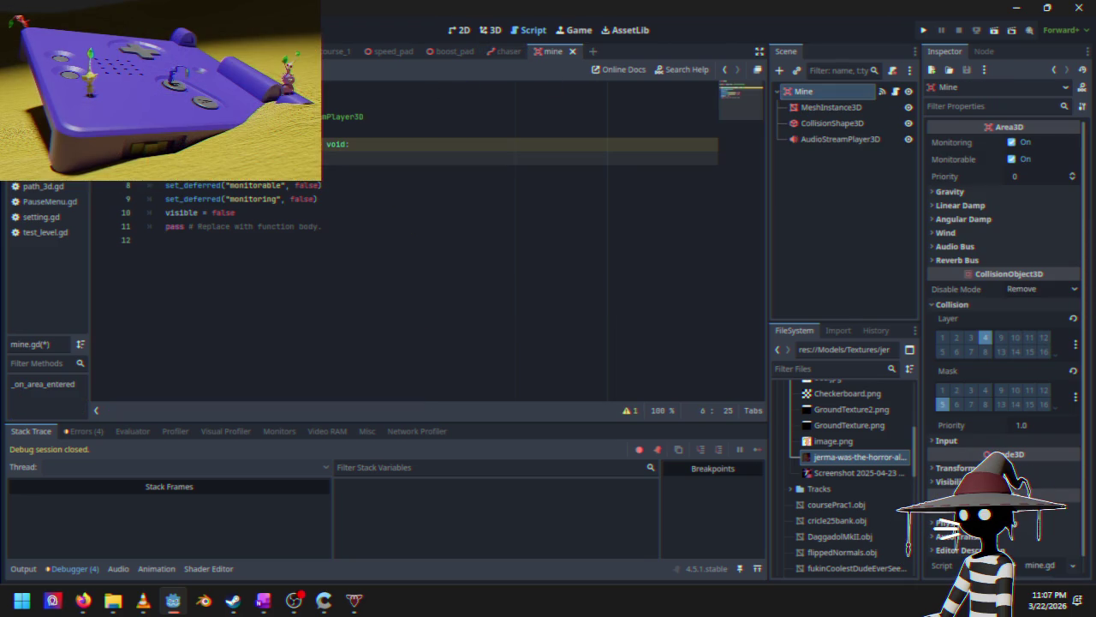
# Step: Find the GameOverNode = $CanvasLayer/GameOver declaration in course_1.gd, glancing at _process and Cruiser.gd
pyautogui.press('Right')
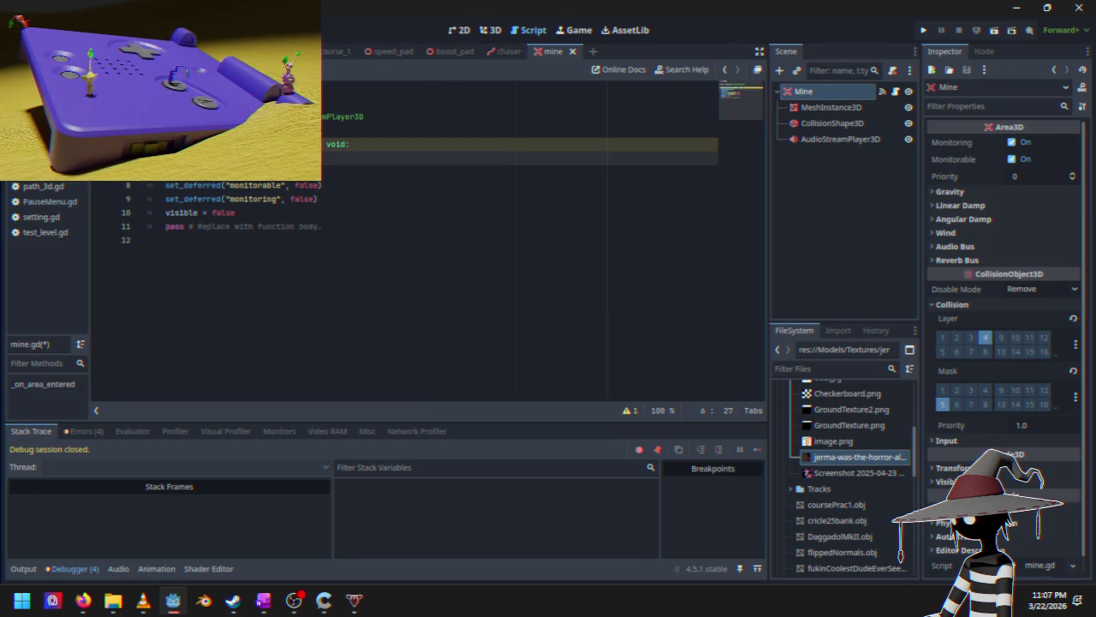
pyautogui.press('Right')
pyautogui.press('Right')
pyautogui.press('Right')
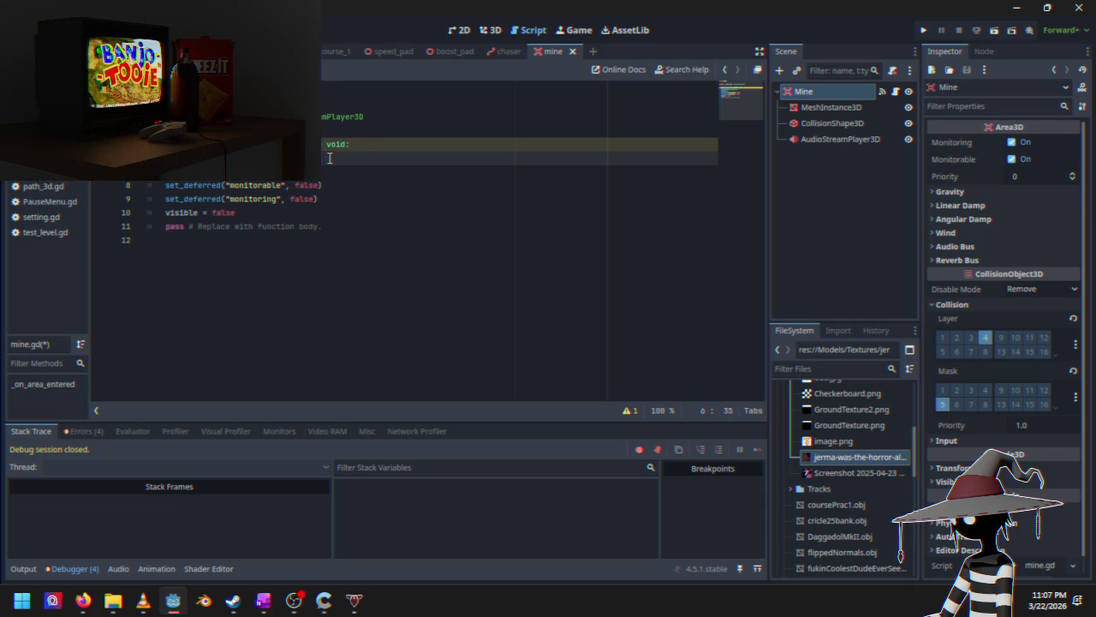
pyautogui.click(339, 52)
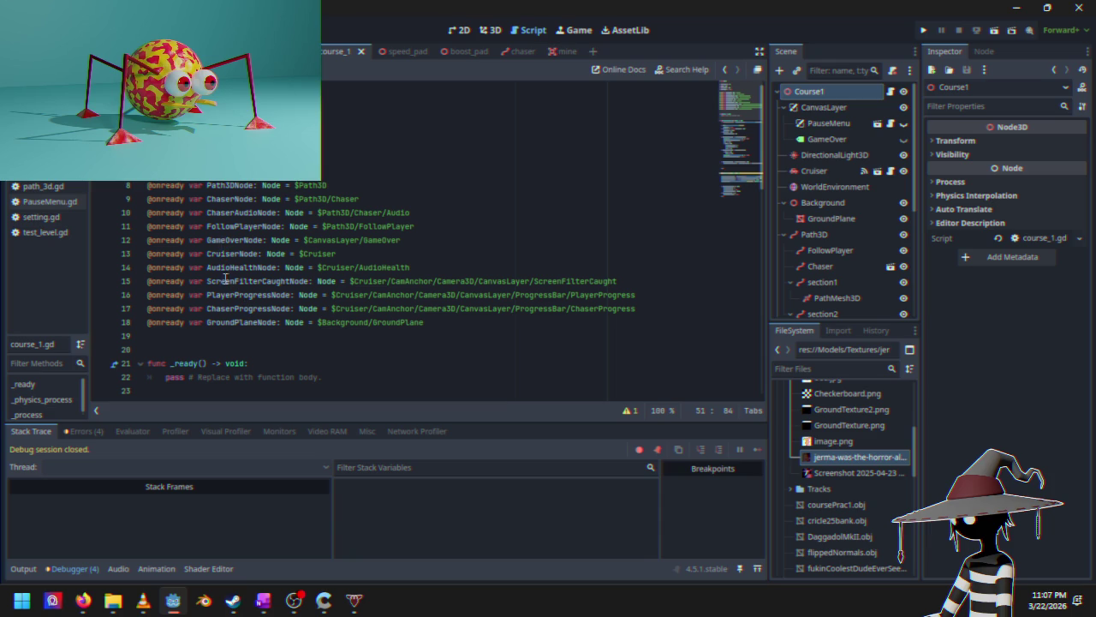
pyautogui.moveTo(745, 105)
pyautogui.mouseDown()
pyautogui.moveTo(737, 237)
pyautogui.moveTo(750, 97)
pyautogui.moveTo(750, 225)
pyautogui.mouseUp()
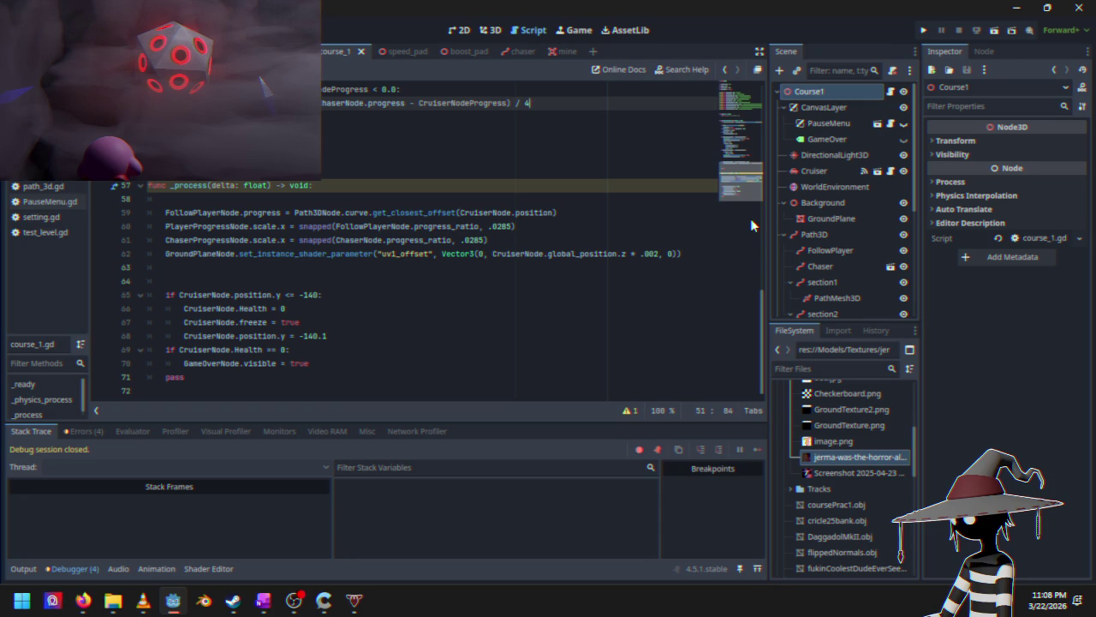
pyautogui.moveTo(750, 219); pyautogui.dragTo(747, 94)
pyautogui.hotkey('alt', 'Left')
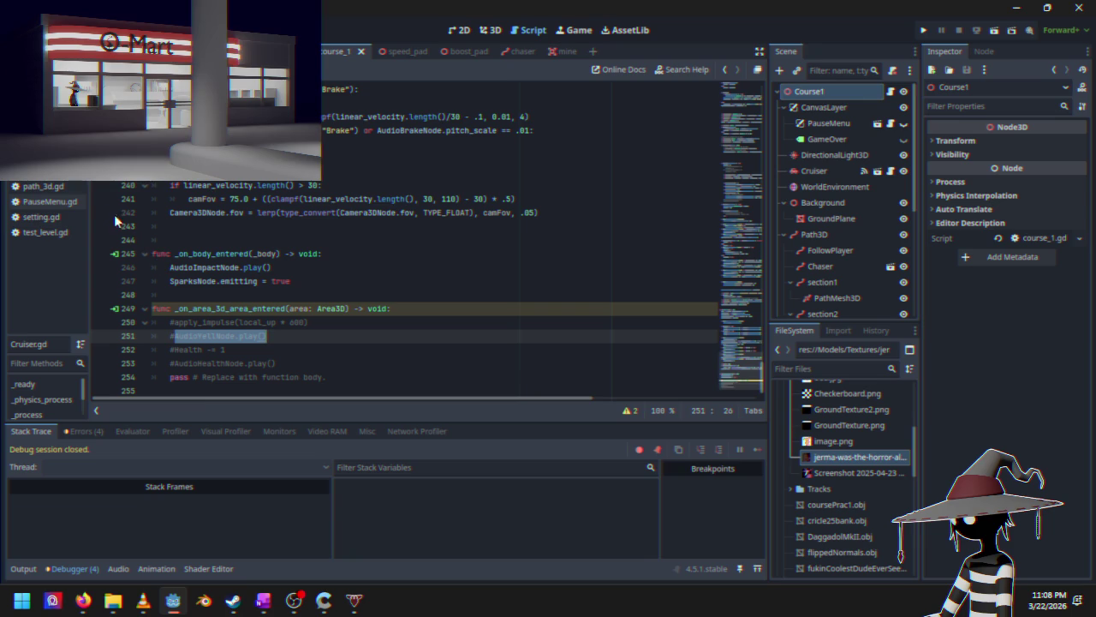
pyautogui.hotkey('alt', 'Right')
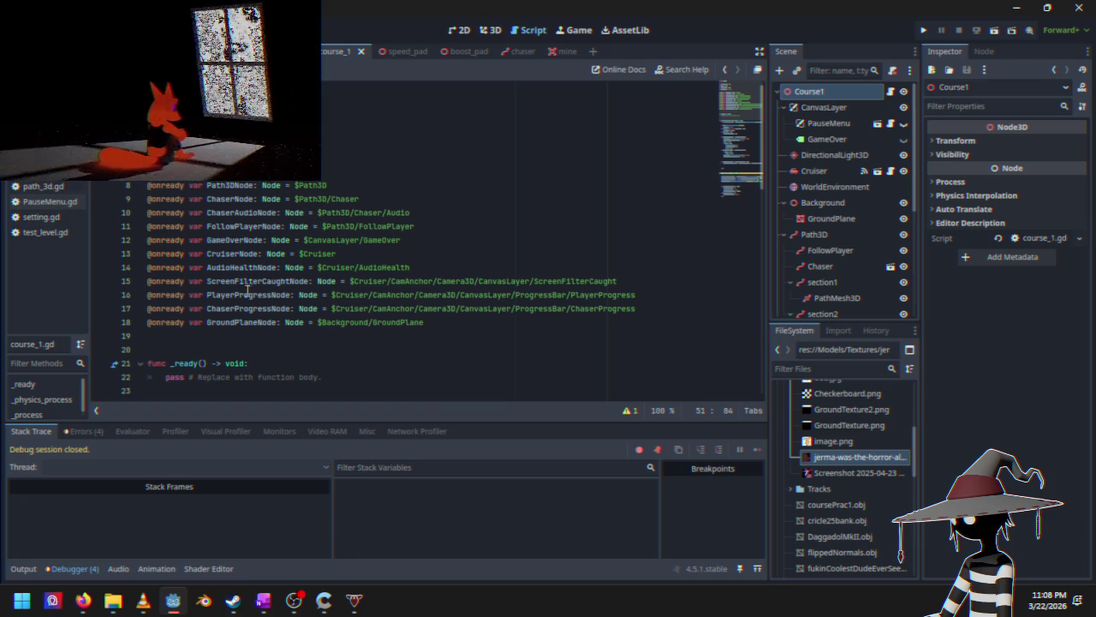
# Step: Copy the GameOverNode name and finish mine.gd line 6 as GameOverNode.visible = true
pyautogui.doubleClick(224, 243)
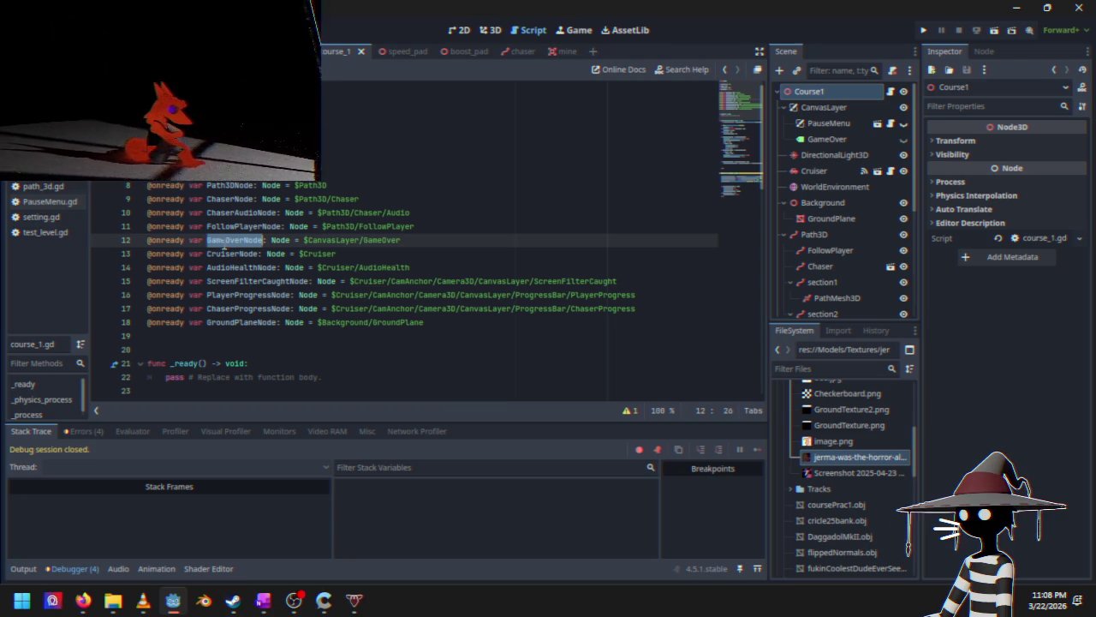
pyautogui.click(557, 53)
pyautogui.write('GameOverNode')
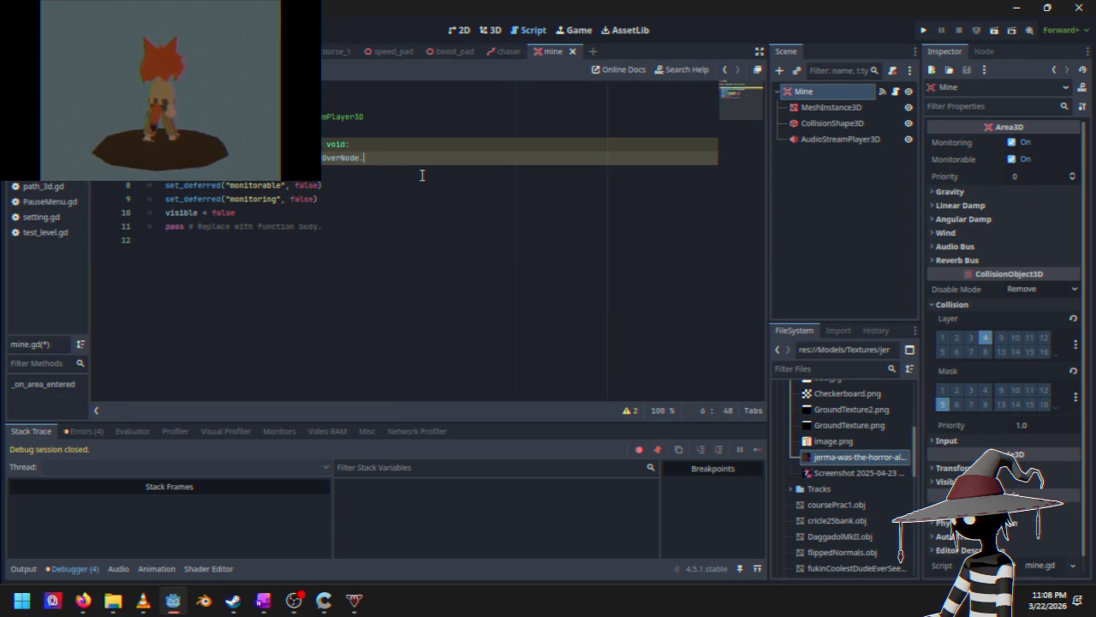
pyautogui.write('visi')
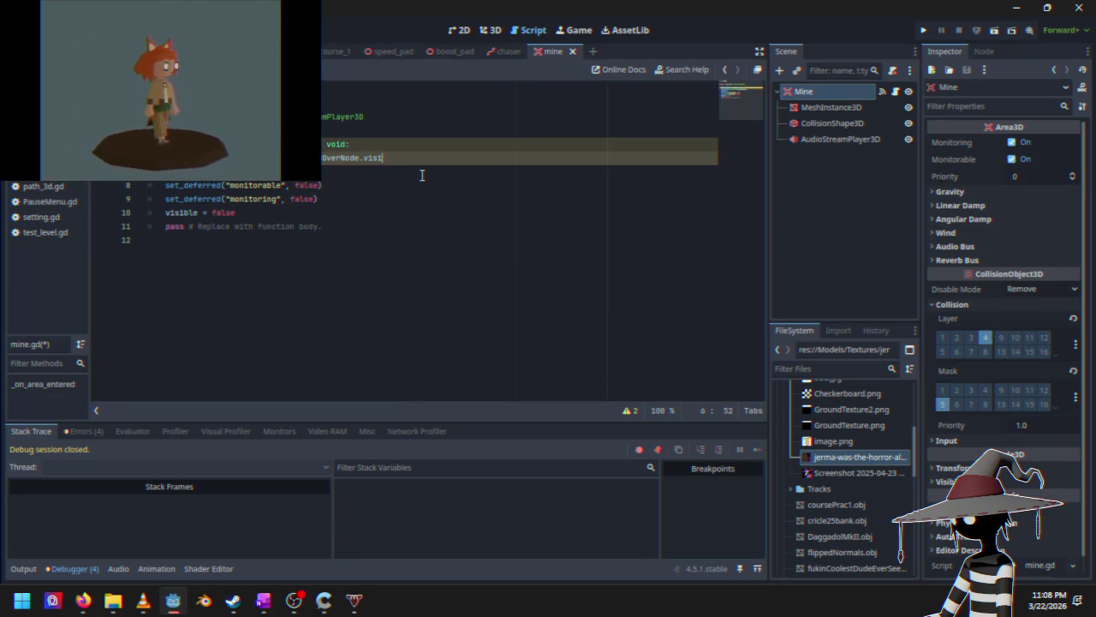
pyautogui.write('ble')
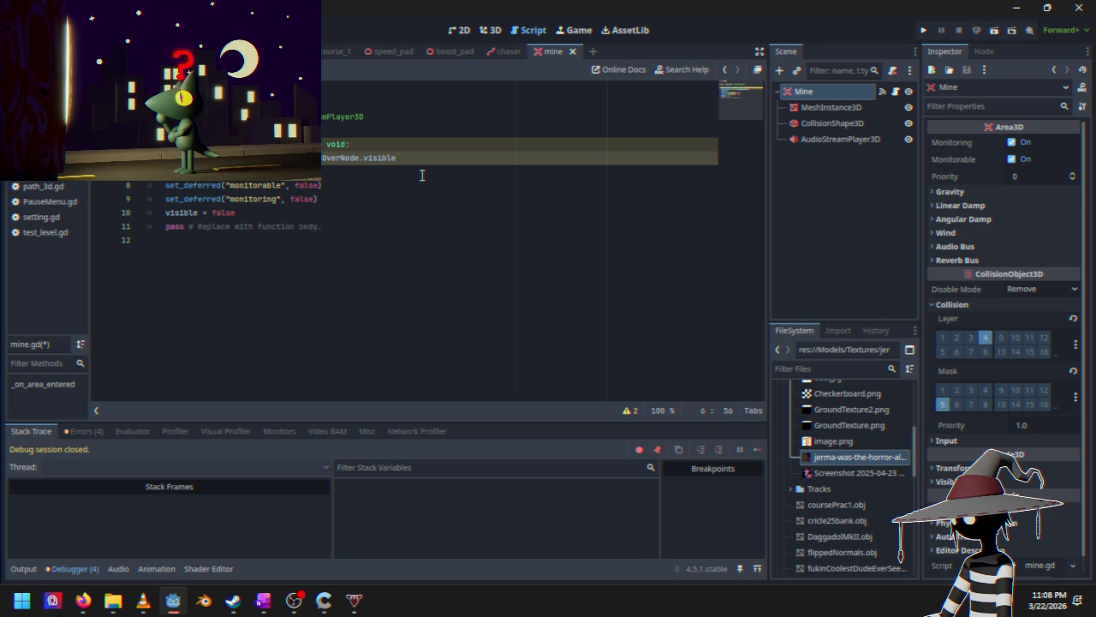
pyautogui.write(' = true')
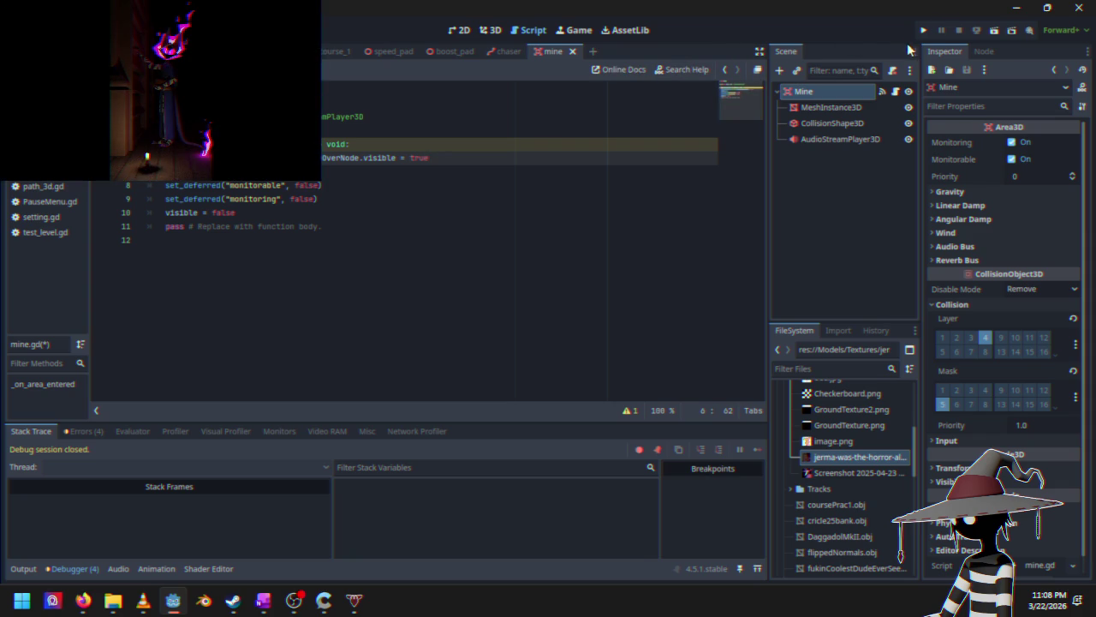
# Step: Playtest a race into the mine, which raises a get_node error, then stop the game
pyautogui.click(925, 31)
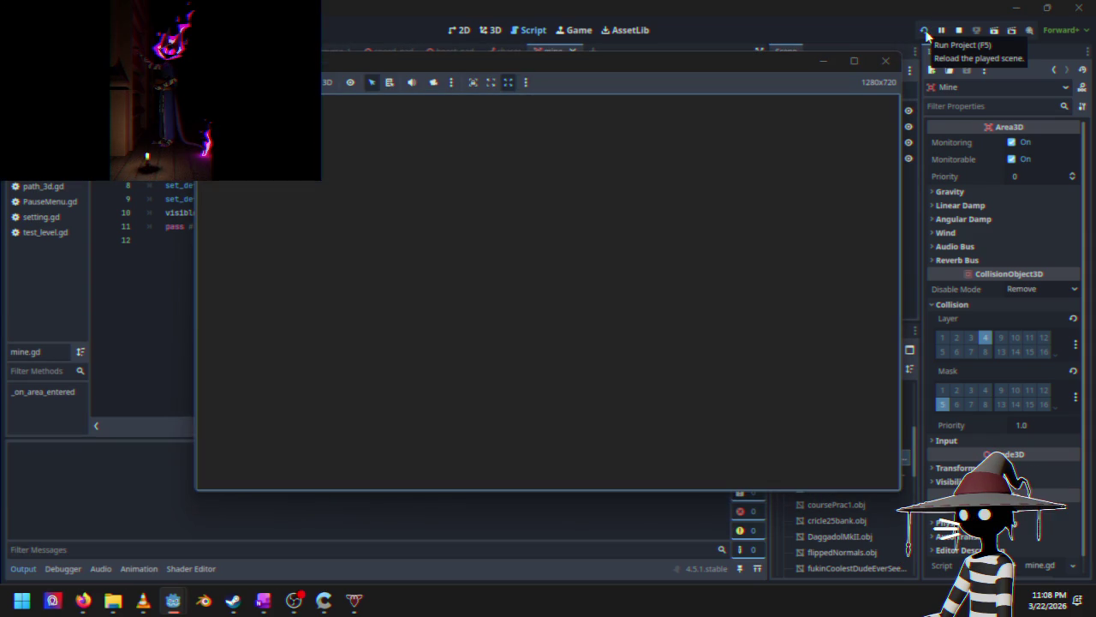
pyautogui.press('Return')
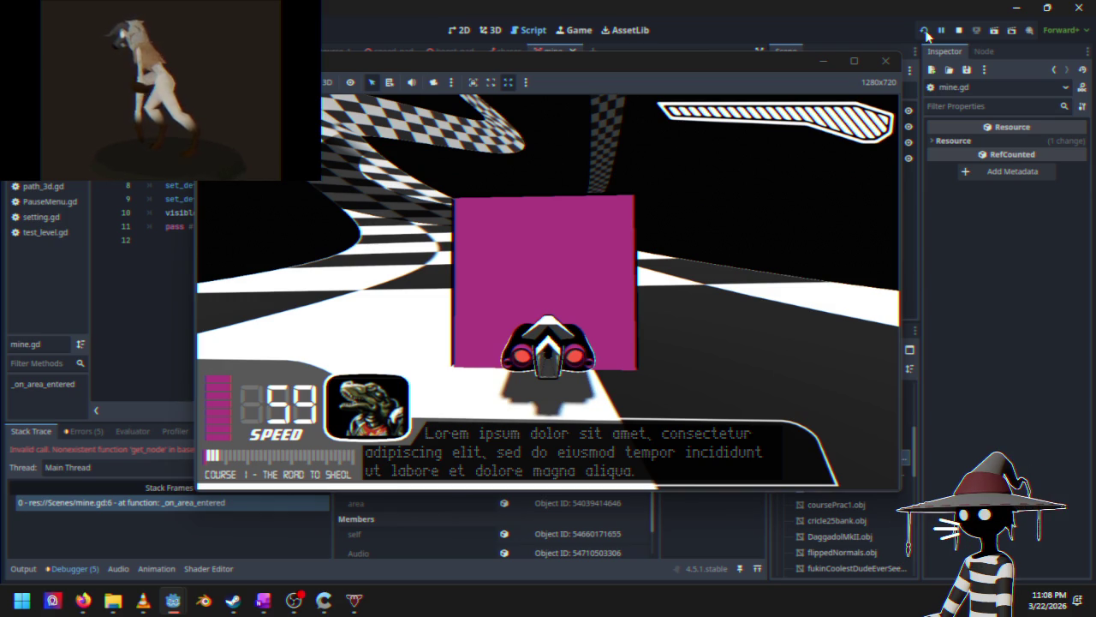
pyautogui.moveTo(587, 61)
pyautogui.mouseDown()
pyautogui.moveTo(686, 35)
pyautogui.moveTo(684, 60)
pyautogui.mouseUp()
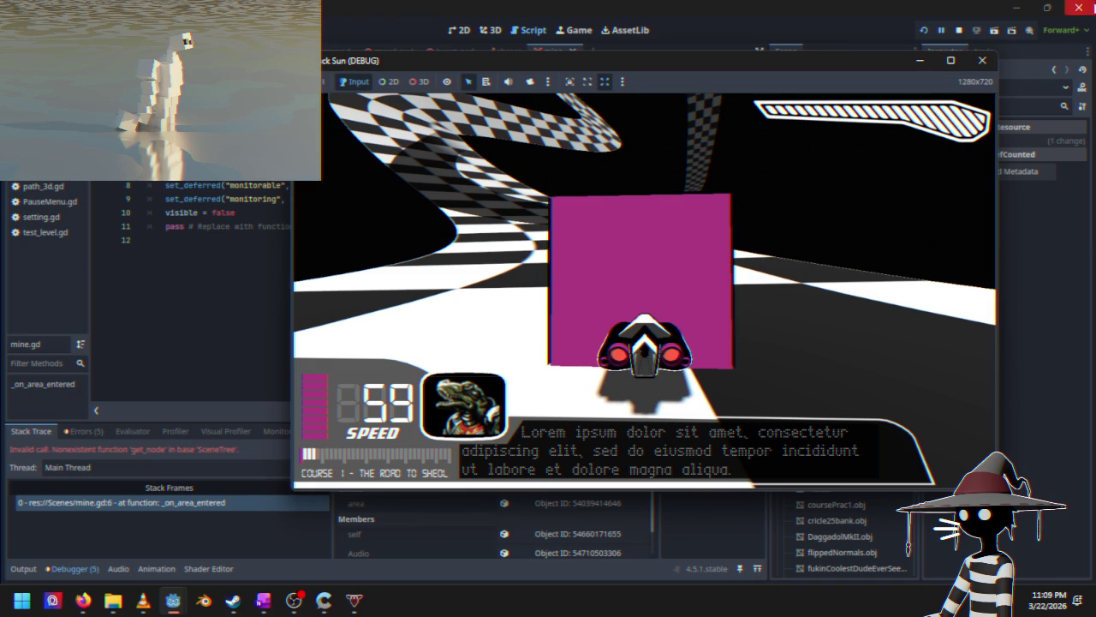
pyautogui.click(960, 31)
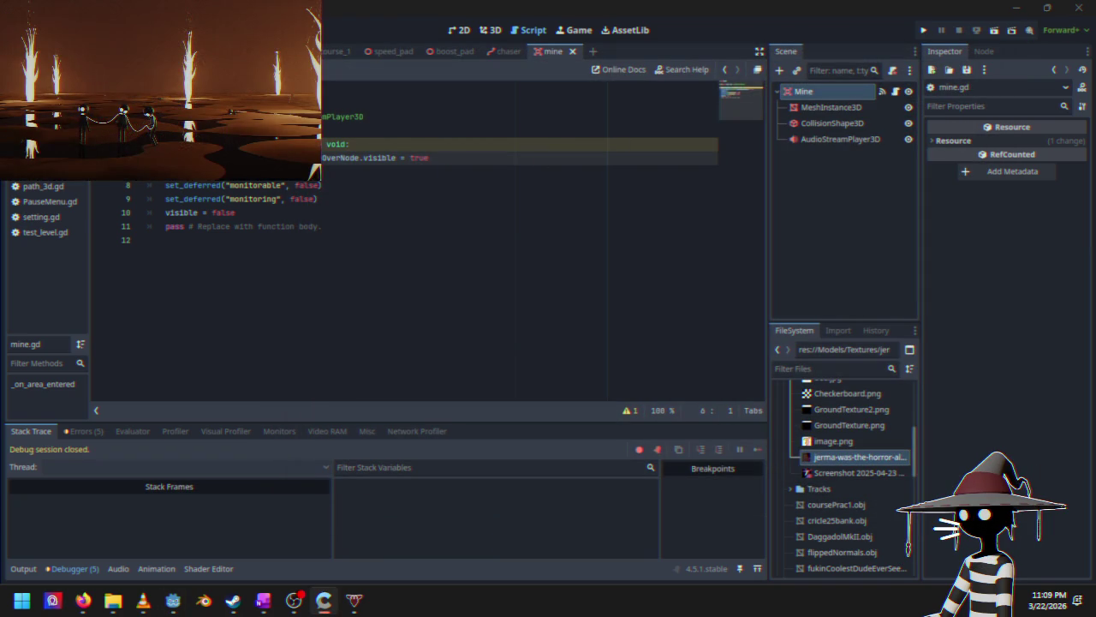
# Step: Switch through the settings menu to the PauseMenu scene and scroll through PauseMenu.gd
pyautogui.click(283, 51)
pyautogui.scroll(7, 279, 284)
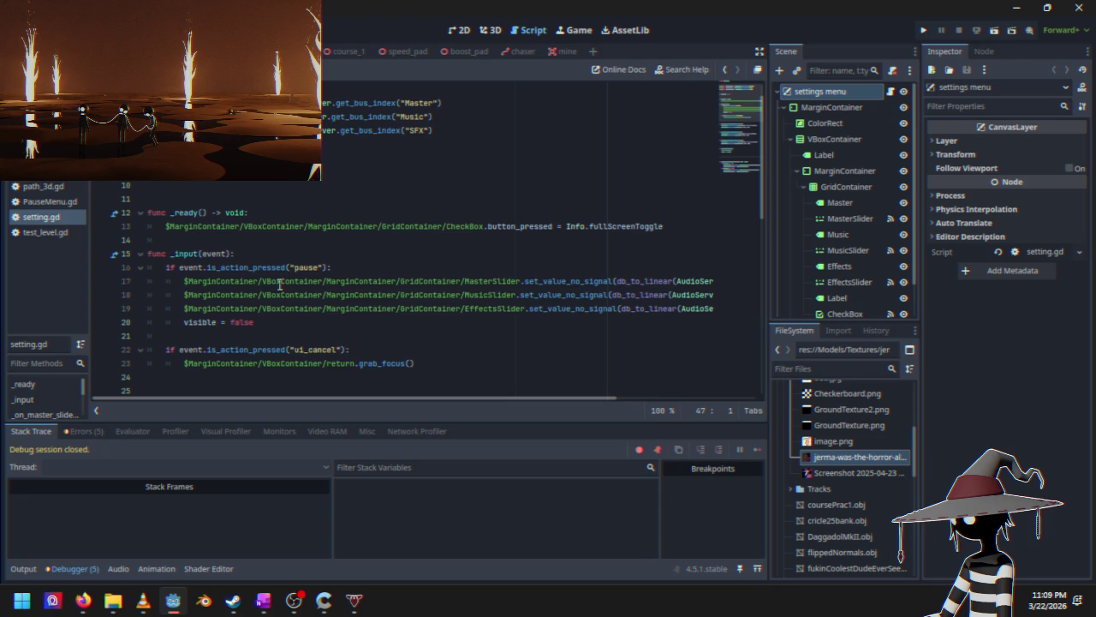
pyautogui.click(222, 50)
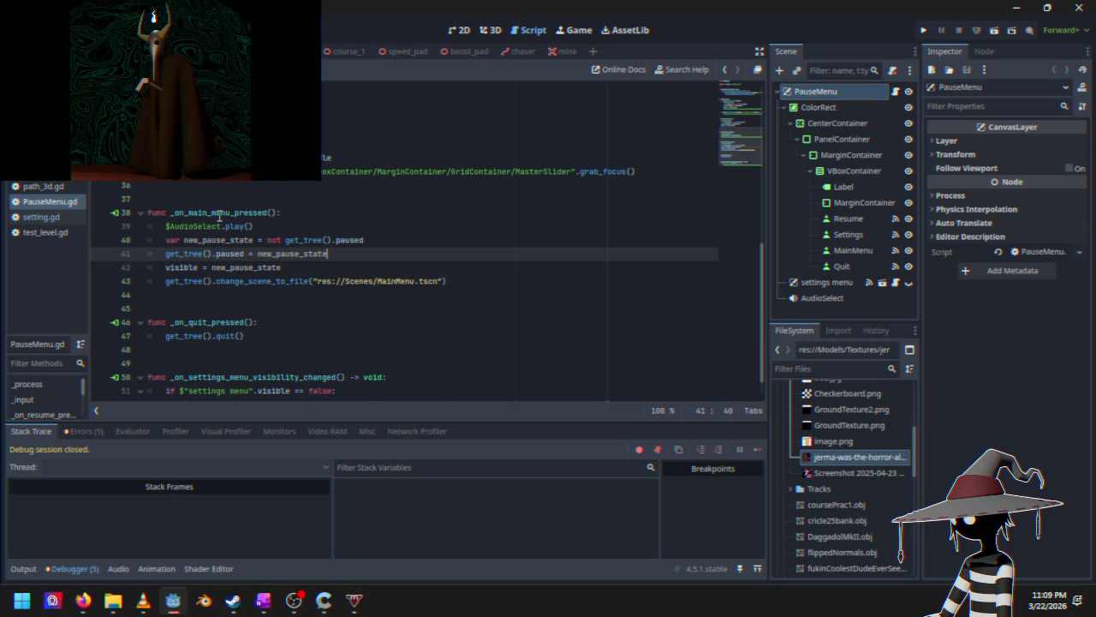
pyautogui.scroll(-1, 221, 226)
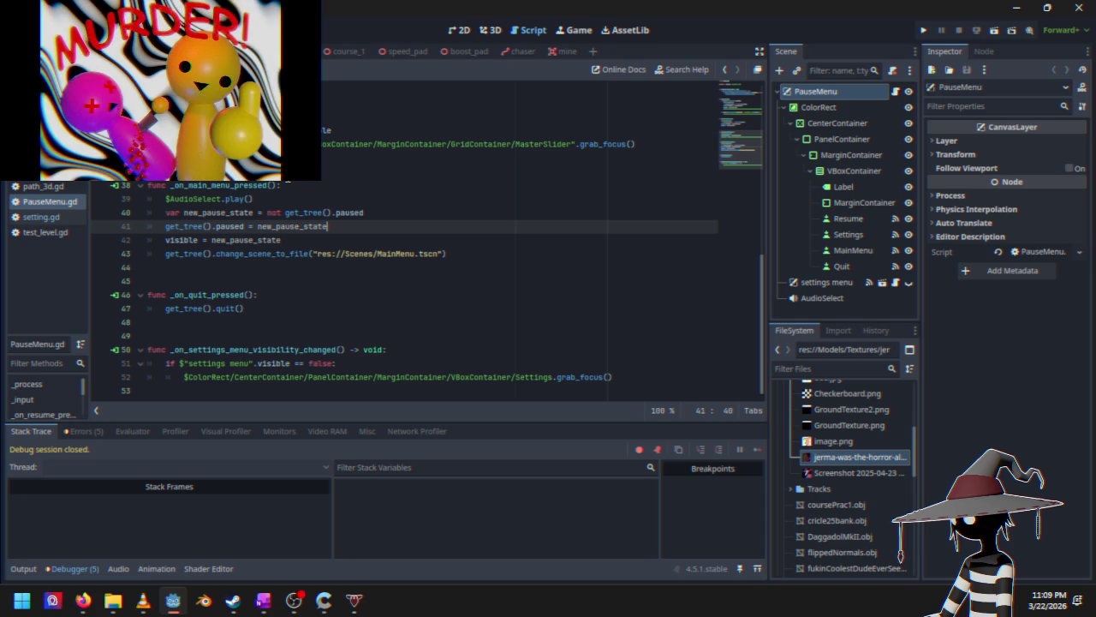
pyautogui.scroll(2, 291, 192)
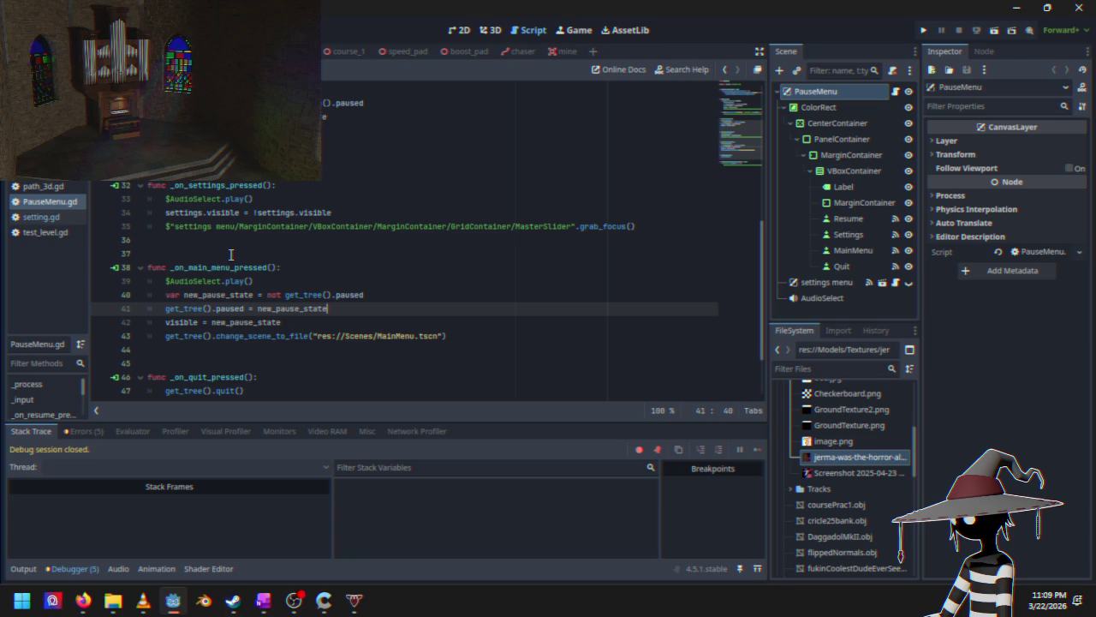
pyautogui.scroll(7, 231, 254)
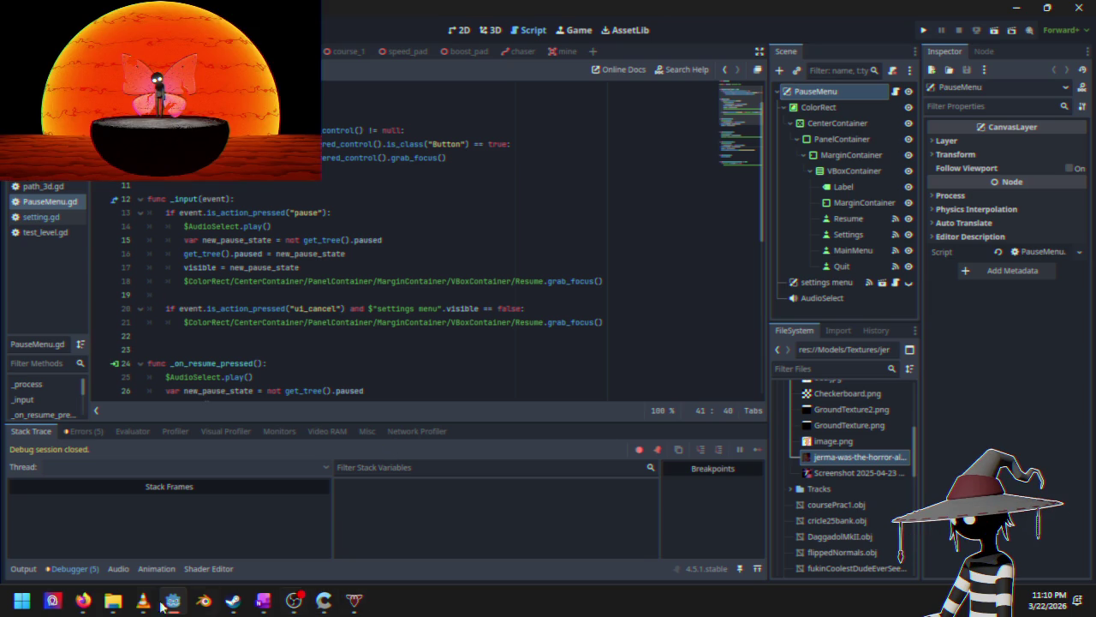
# Step: Scroll the Scene Unique Nodes docs to the get_node examples and follow the Using SceneTree link
pyautogui.moveTo(85, 601)
pyautogui.click(210, 523)
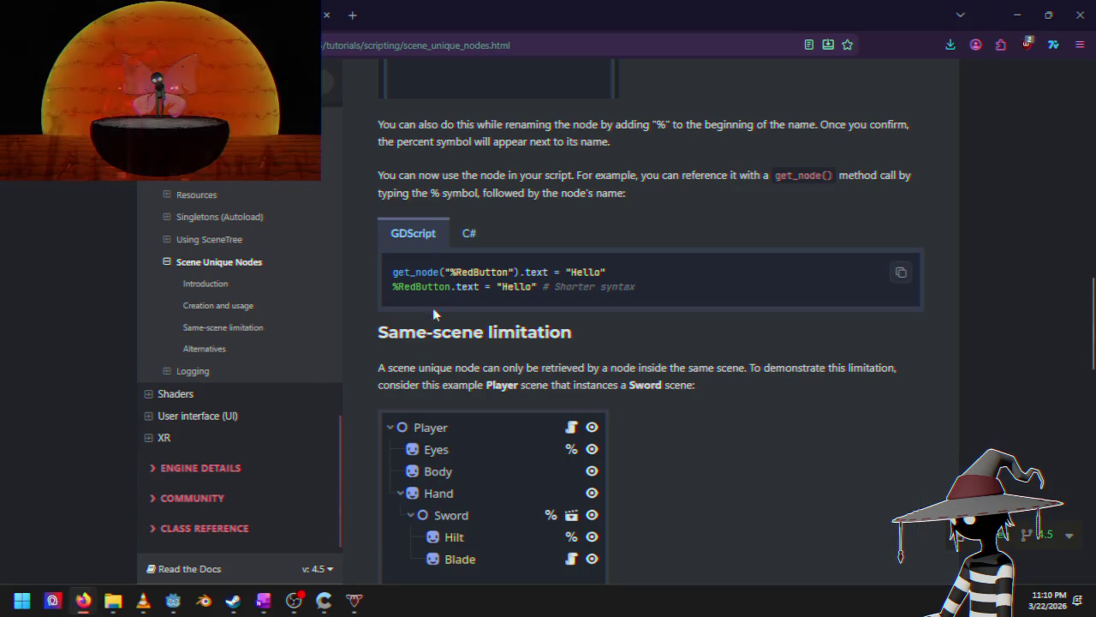
pyautogui.scroll(-3, 400, 365)
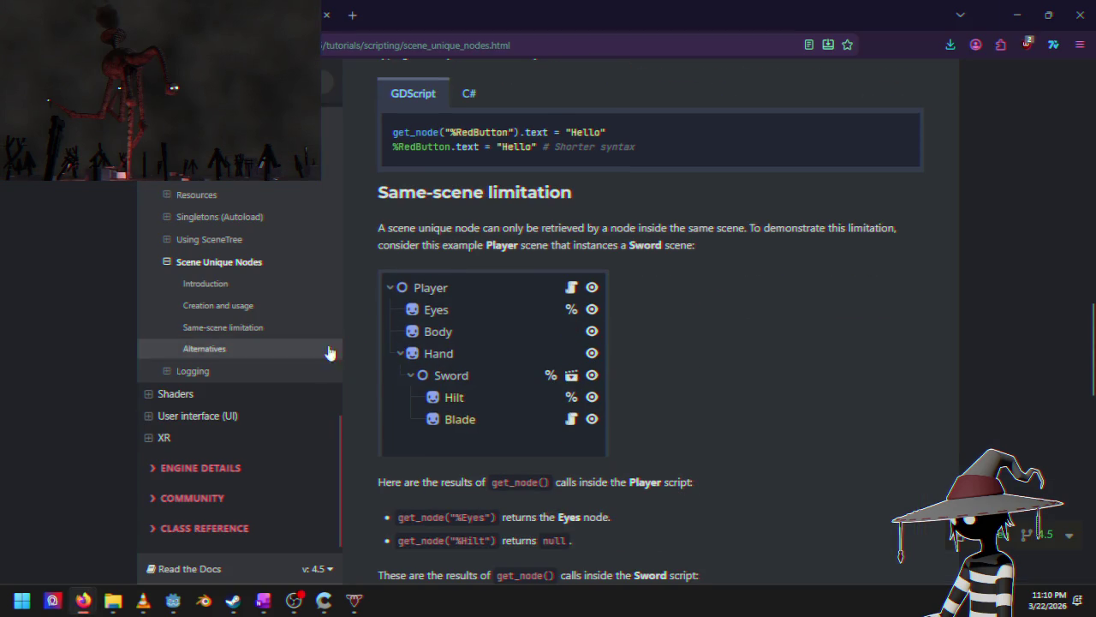
pyautogui.scroll(-5, 347, 390)
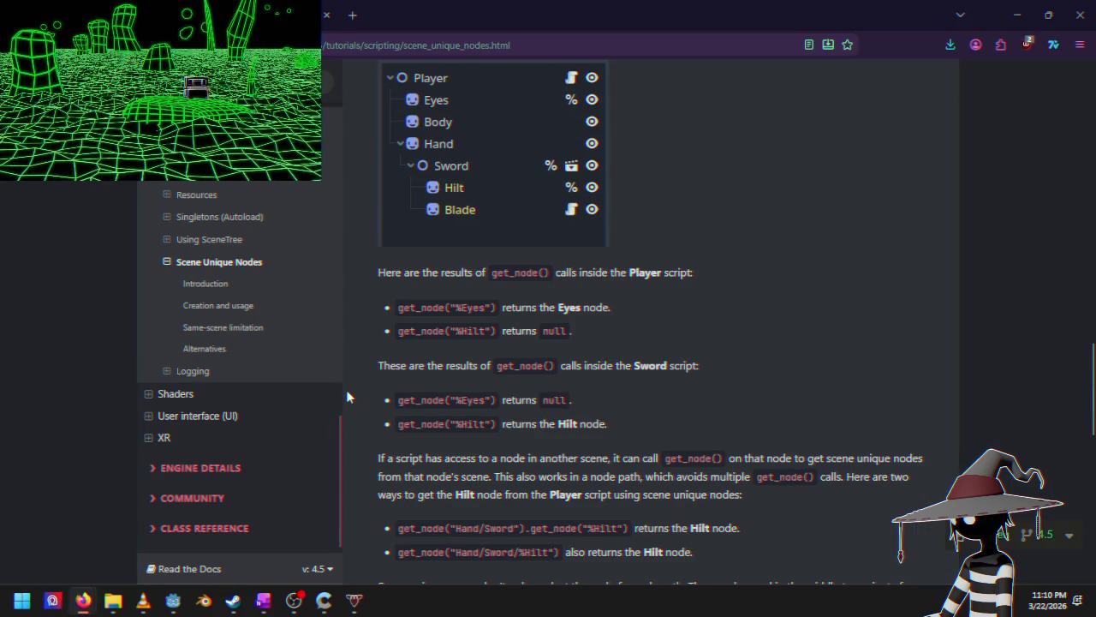
pyautogui.scroll(-3, 347, 392)
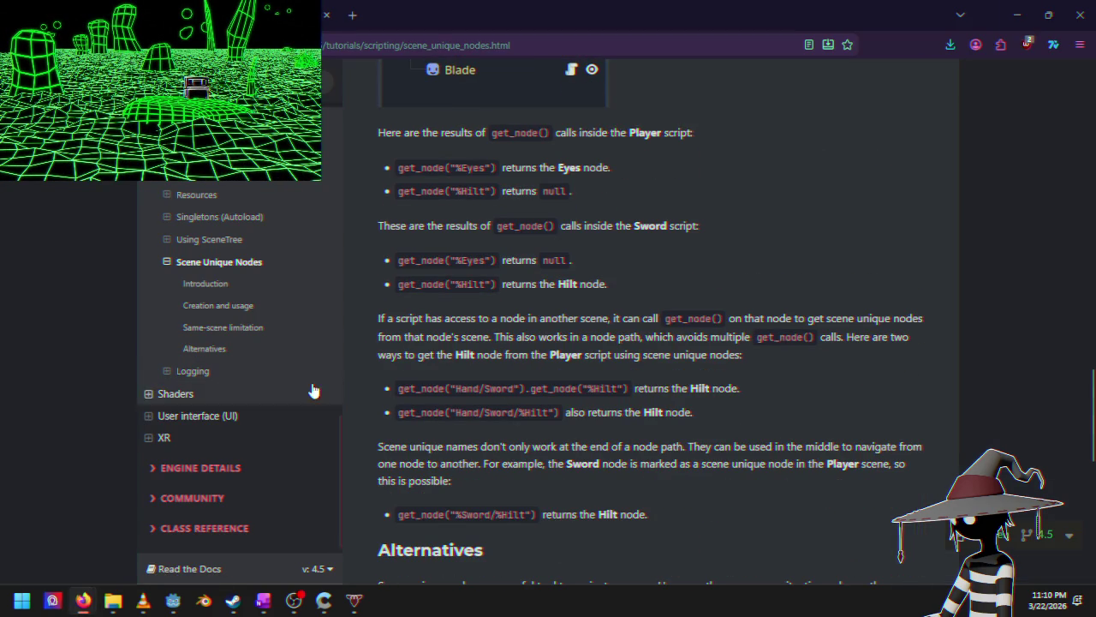
pyautogui.click(214, 240)
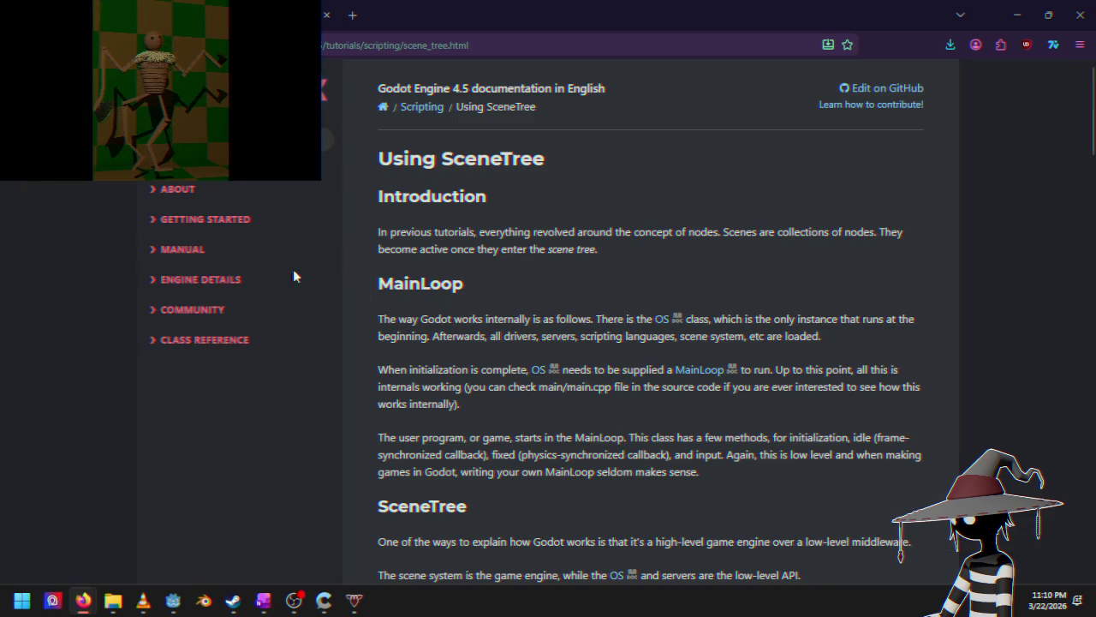
# Step: Read the Using SceneTree introduction, highlighting passages about the scene tree and MainLoop
pyautogui.moveTo(574, 238); pyautogui.dragTo(587, 247)
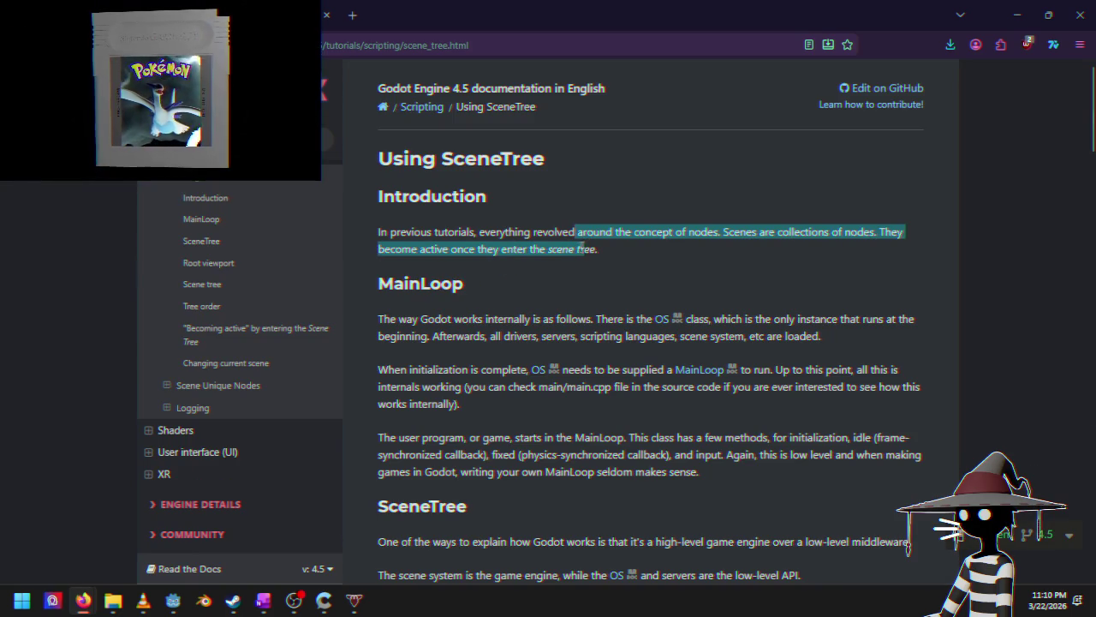
pyautogui.click(531, 254)
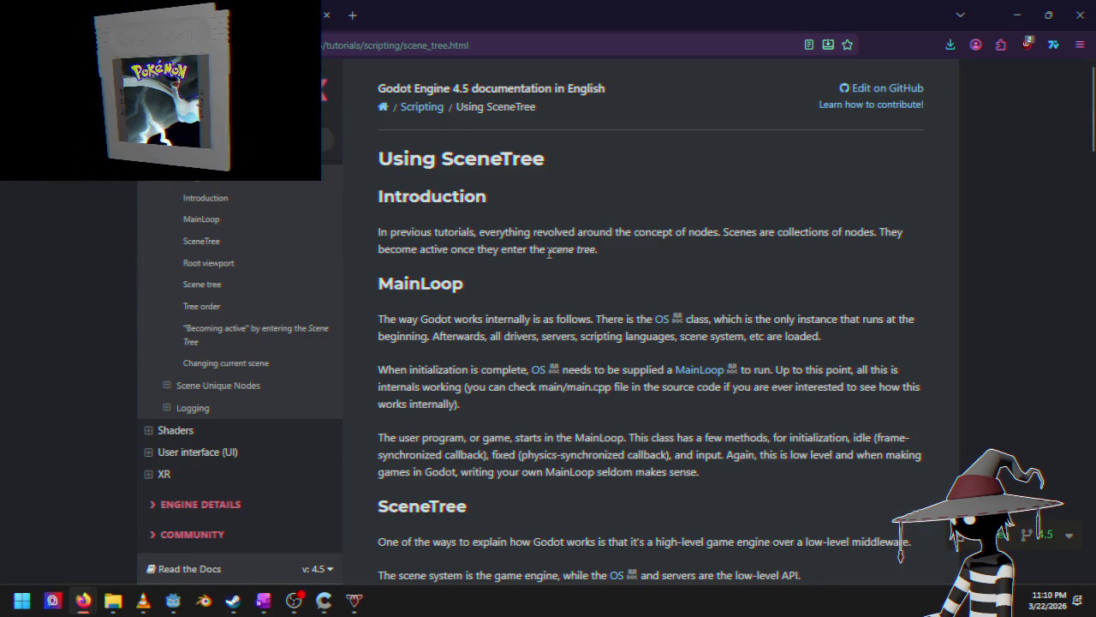
pyautogui.moveTo(531, 250); pyautogui.dragTo(553, 249)
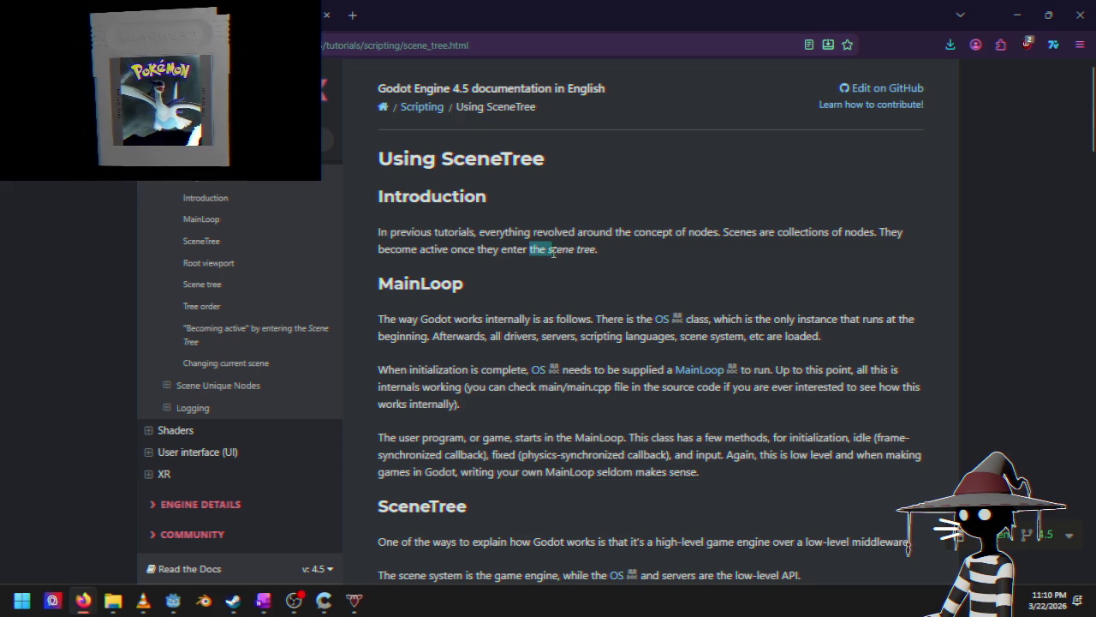
pyautogui.click(544, 334)
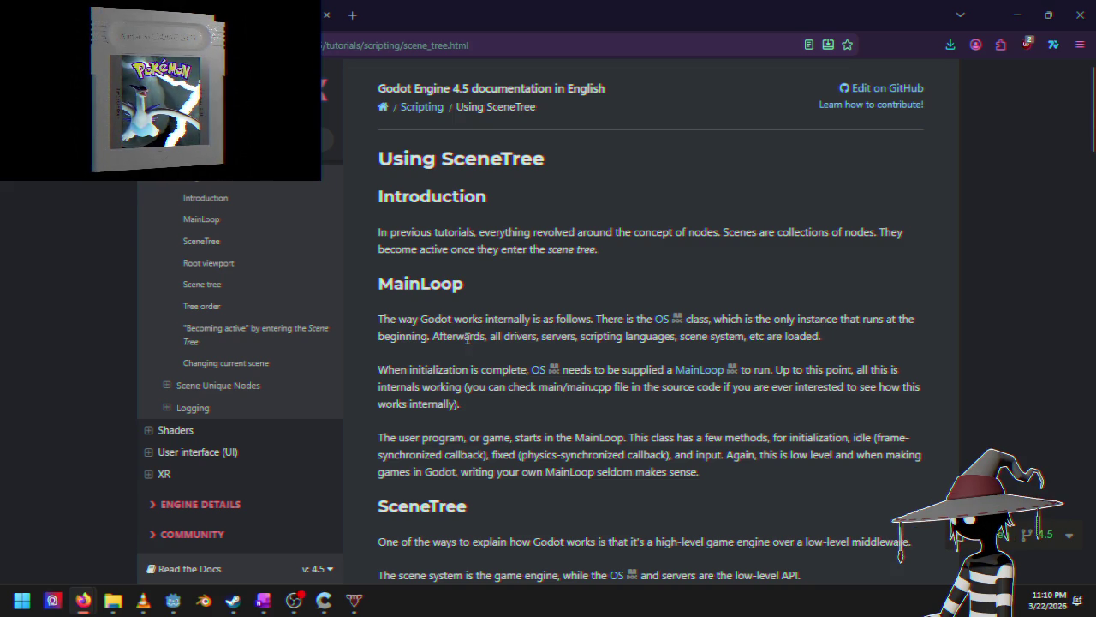
pyautogui.moveTo(453, 319)
pyautogui.mouseDown()
pyautogui.moveTo(532, 318)
pyautogui.moveTo(550, 334)
pyautogui.mouseUp()
pyautogui.click(551, 332)
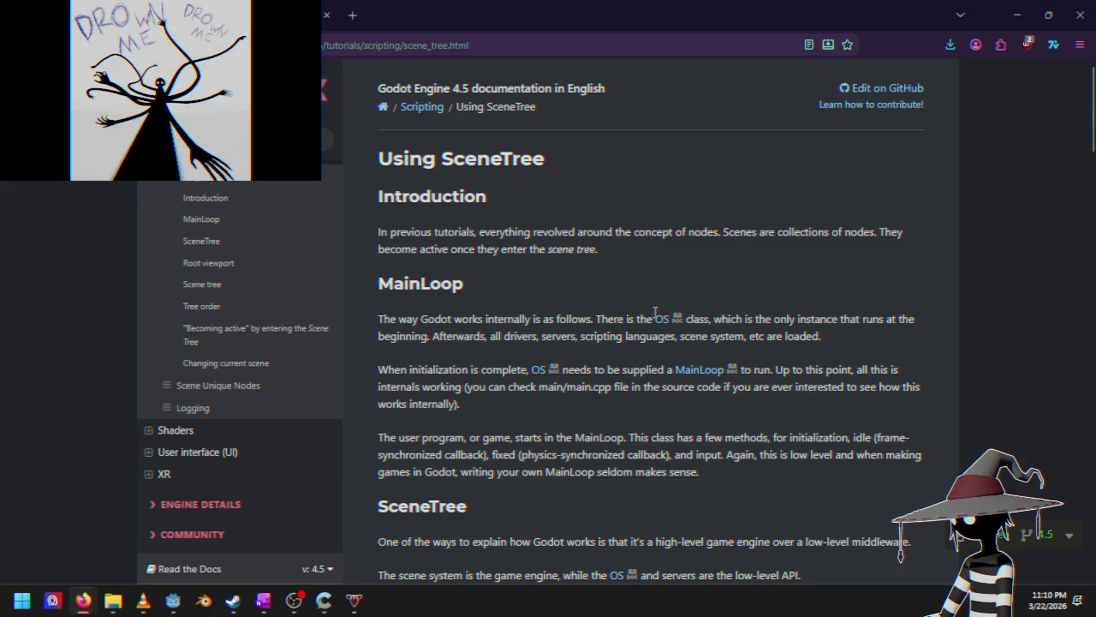
# Step: Scroll down to the Root viewport section and open the SceneTree class reference
pyautogui.scroll(-1, 482, 334)
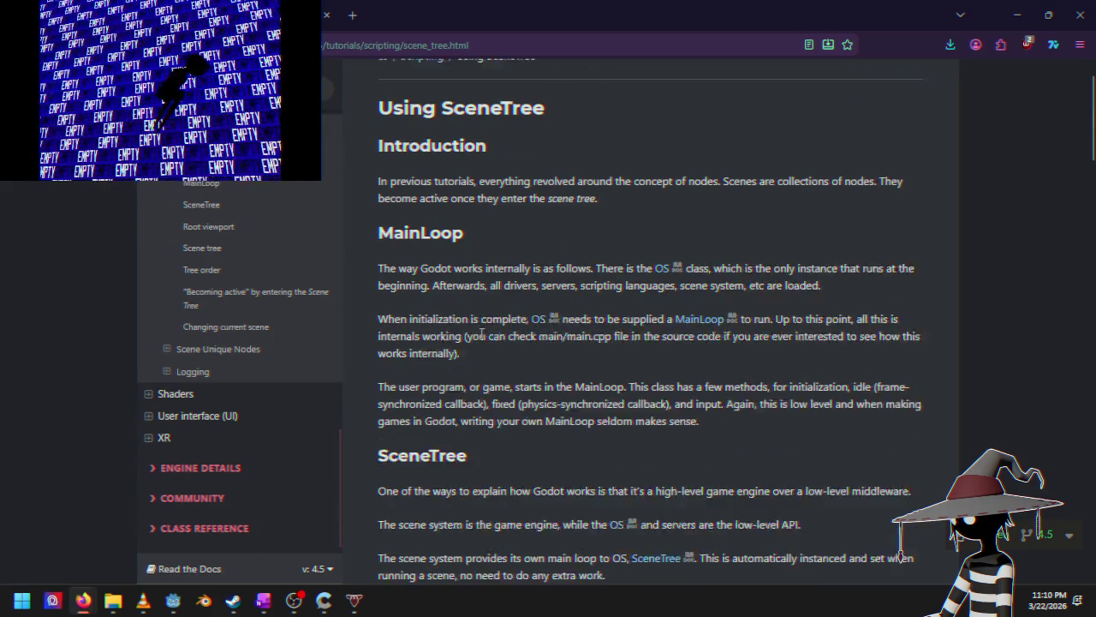
pyautogui.scroll(-1, 482, 334)
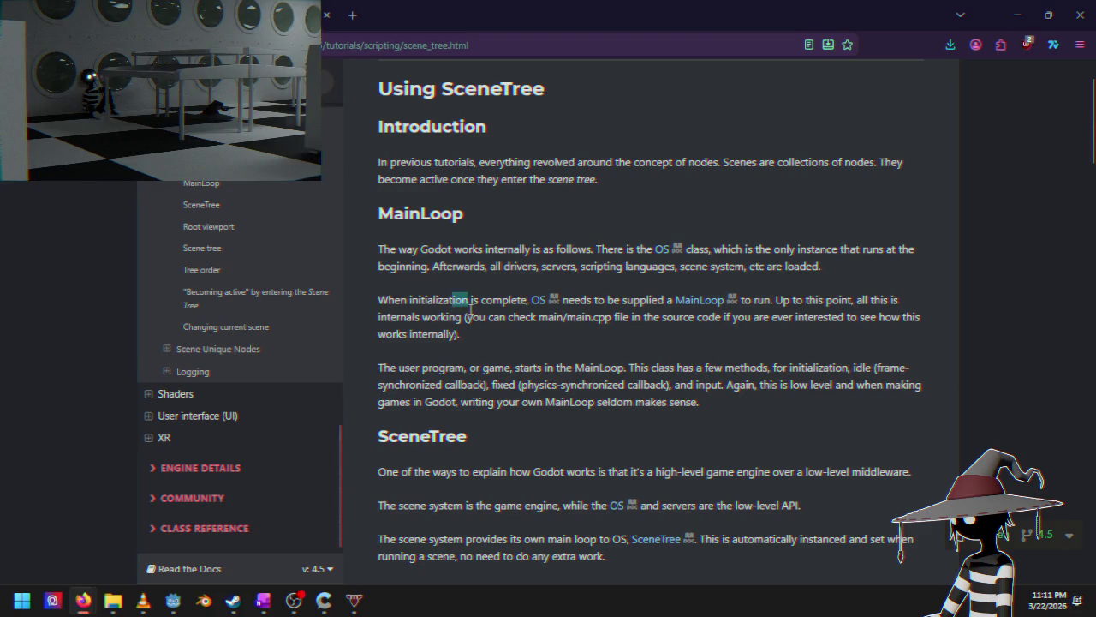
pyautogui.scroll(-3, 484, 334)
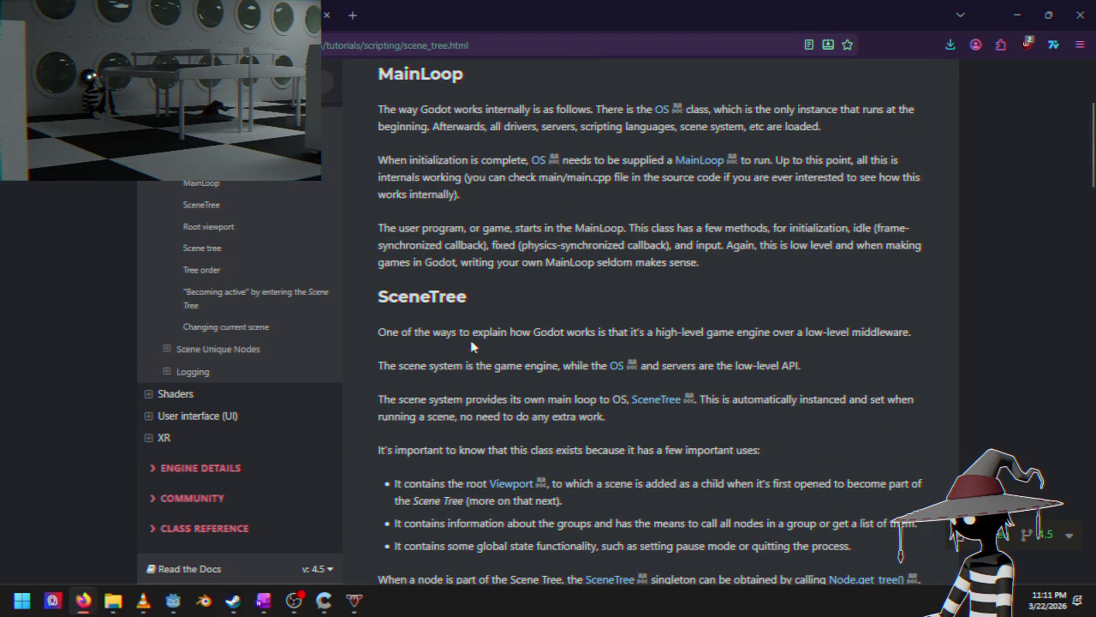
pyautogui.scroll(-2, 484, 365)
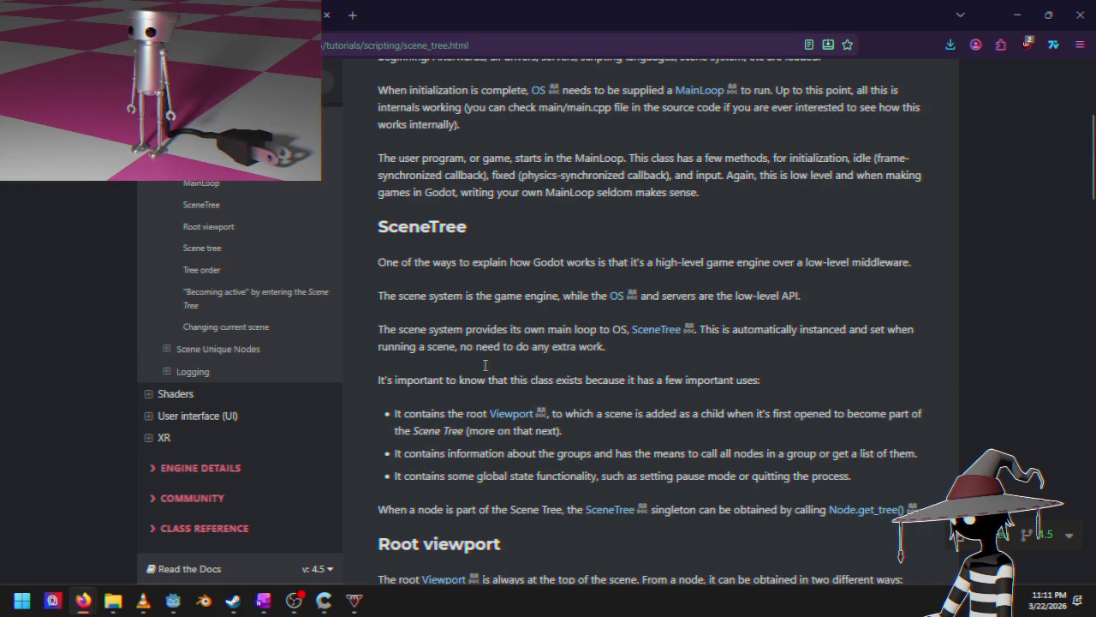
pyautogui.scroll(-2, 437, 366)
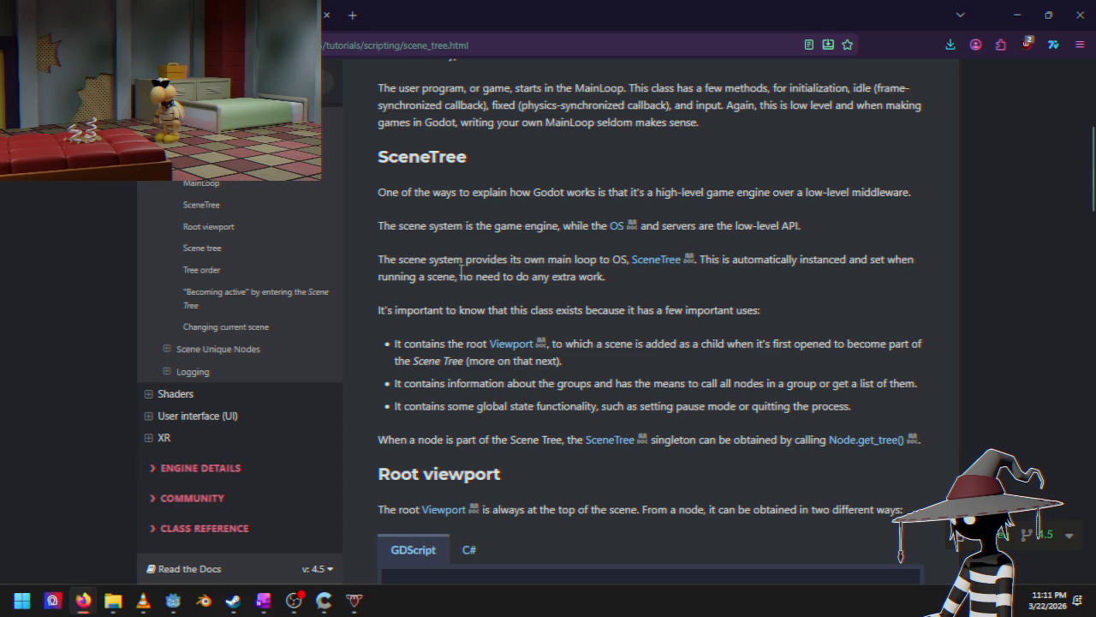
pyautogui.scroll(-4, 537, 341)
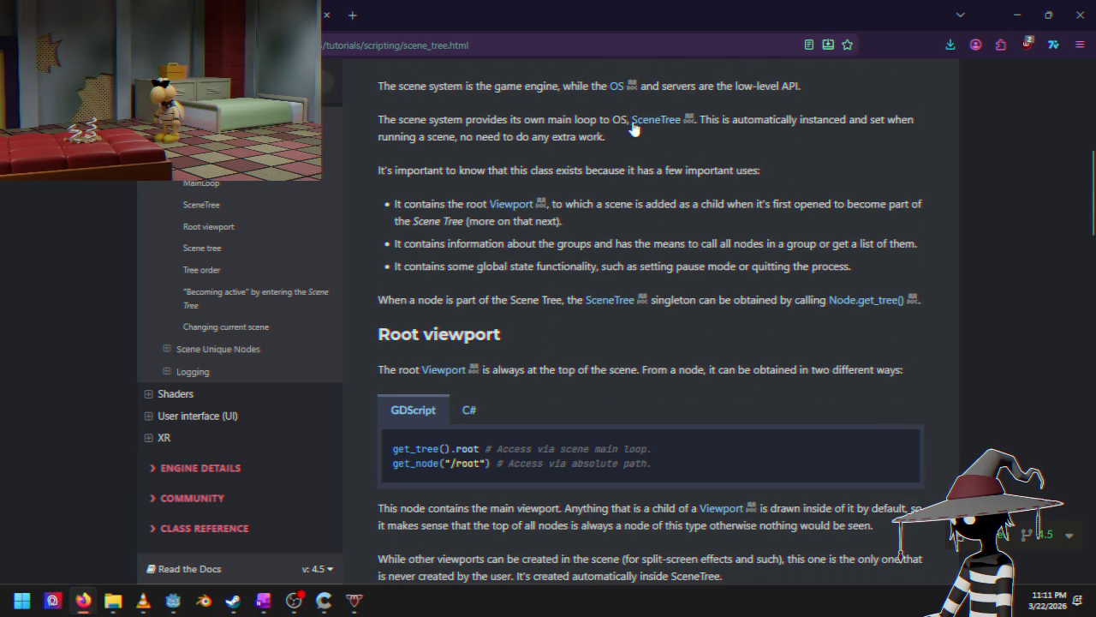
pyautogui.scroll(14, 578, 315)
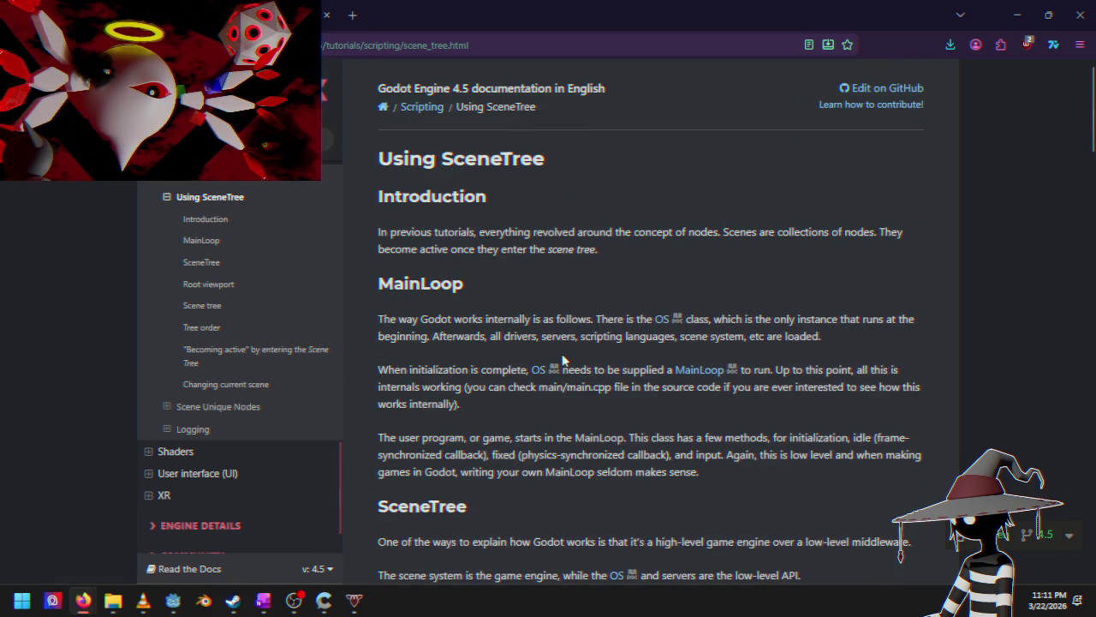
pyautogui.scroll(-12, 562, 361)
pyautogui.click(656, 120)
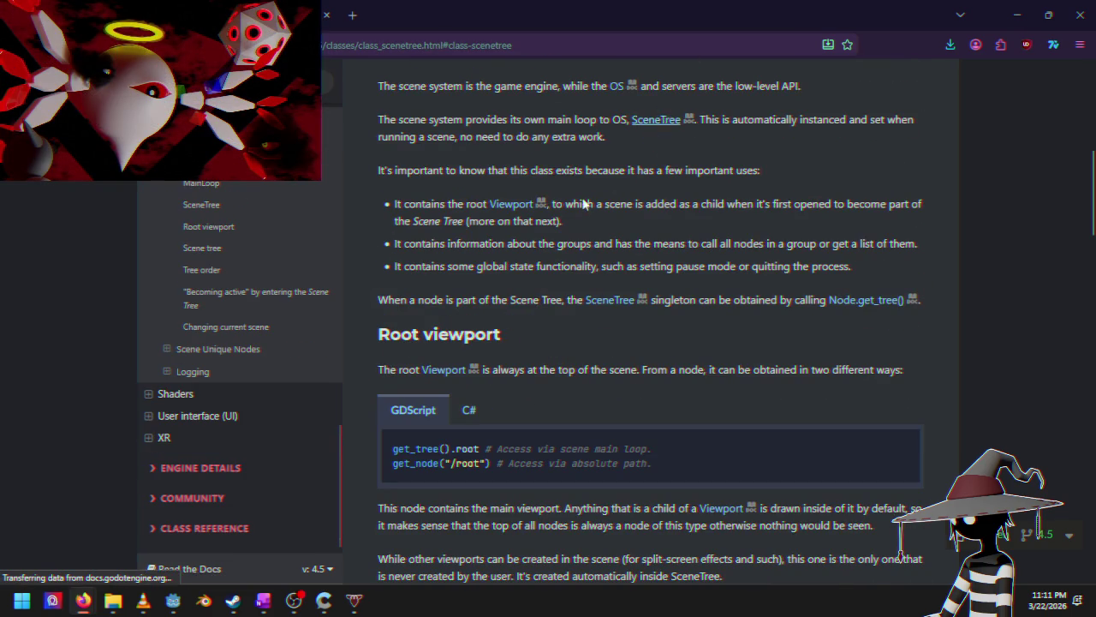
# Step: Skim the SceneTree Properties and Methods tables, then return to Godot and run the game
pyautogui.scroll(-3, 490, 310)
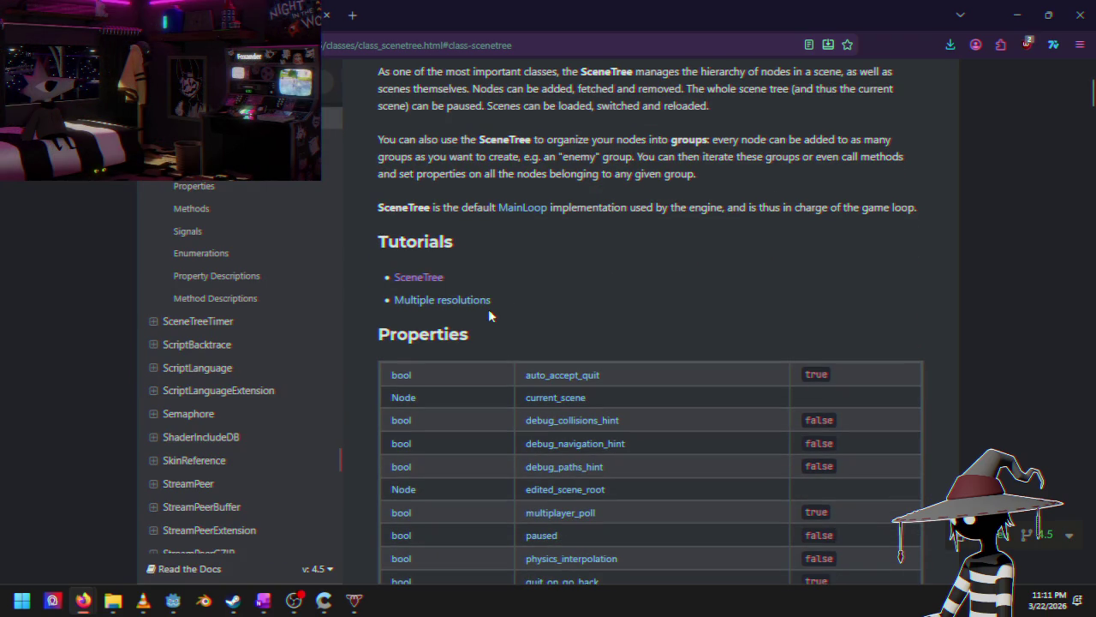
pyautogui.scroll(-3, 489, 316)
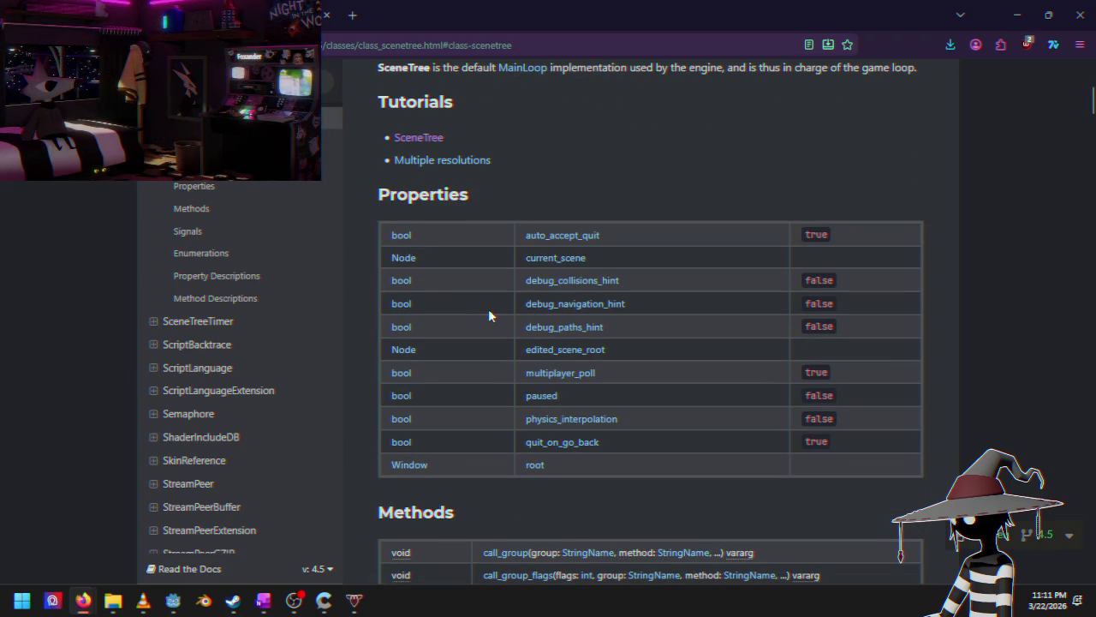
pyautogui.scroll(-2, 489, 314)
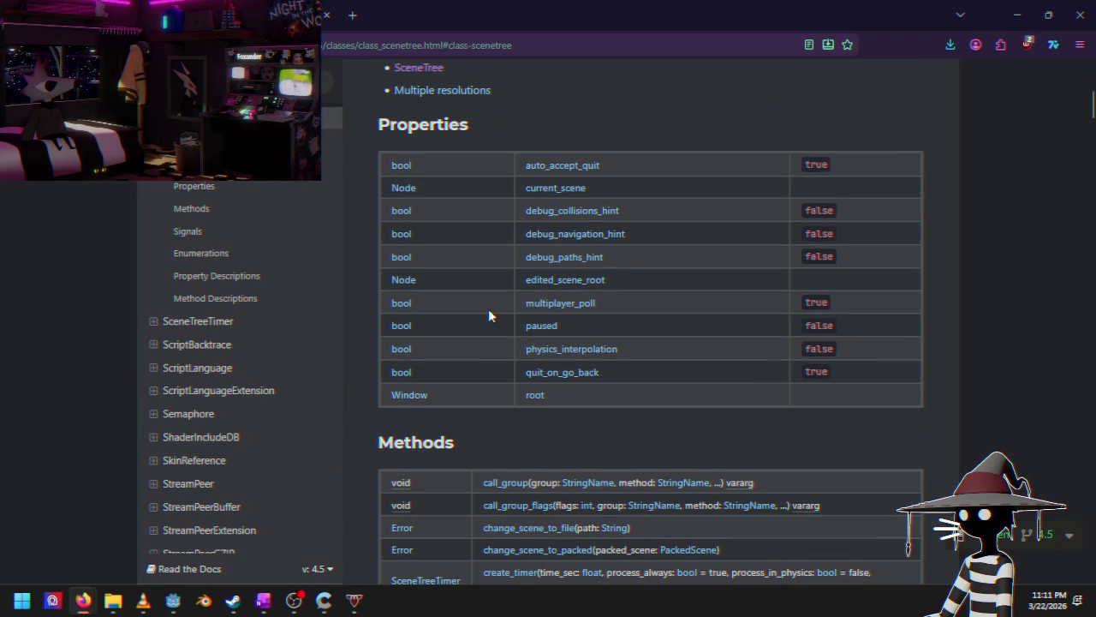
pyautogui.click(180, 603)
pyautogui.click(923, 33)
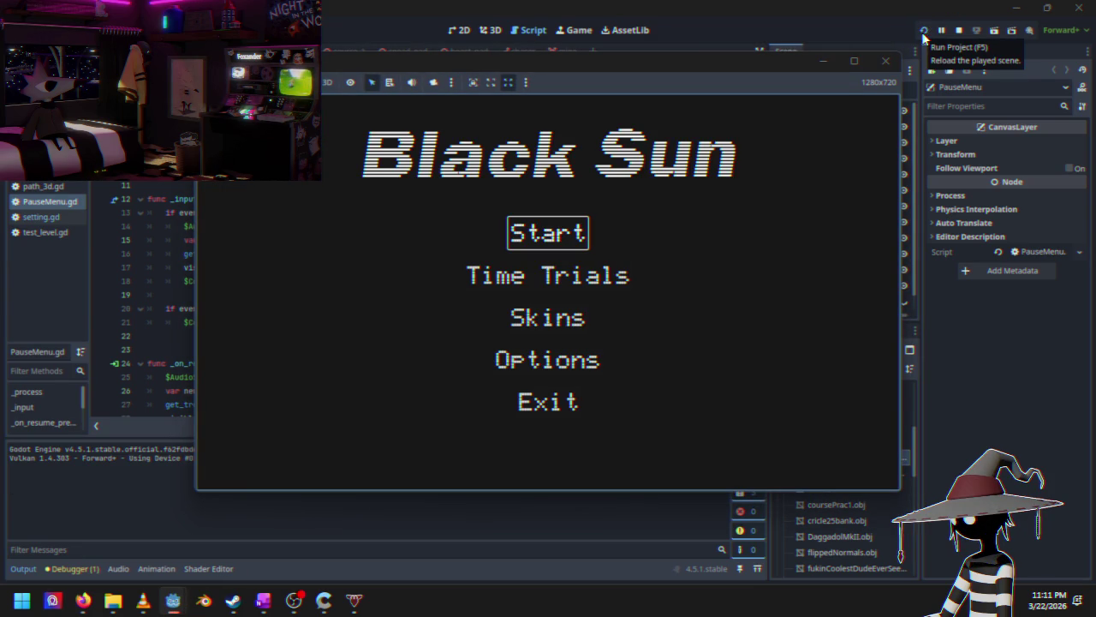
# Step: Maximize the game window, start a Course 1 race, and steer through the first curve
pyautogui.click(861, 64)
pyautogui.press('Return')
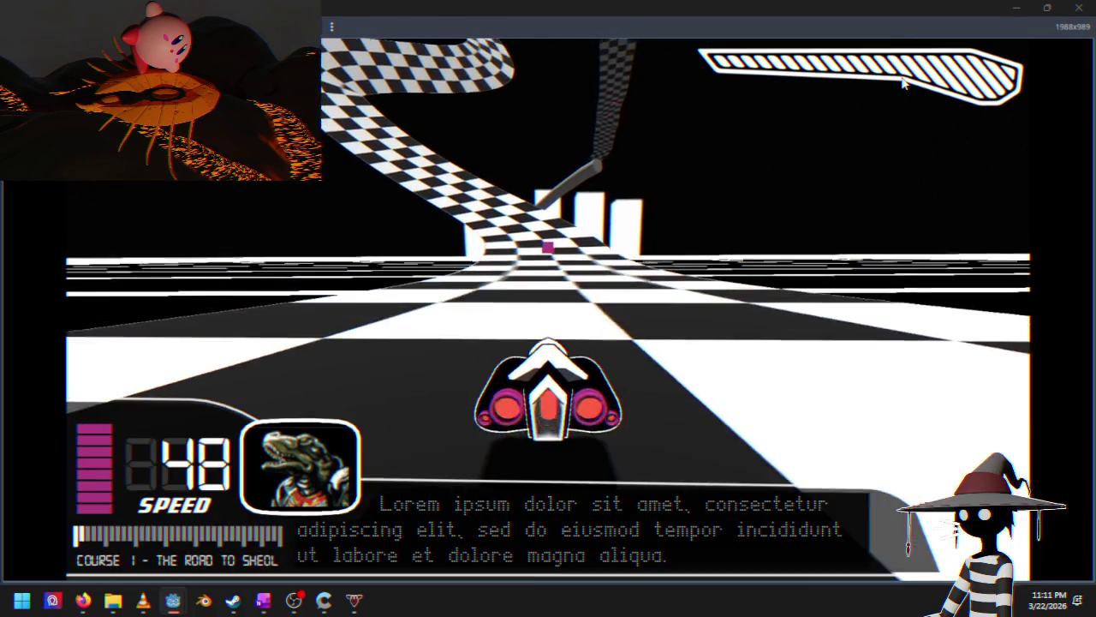
pyautogui.press('Left')
pyautogui.press('Right')
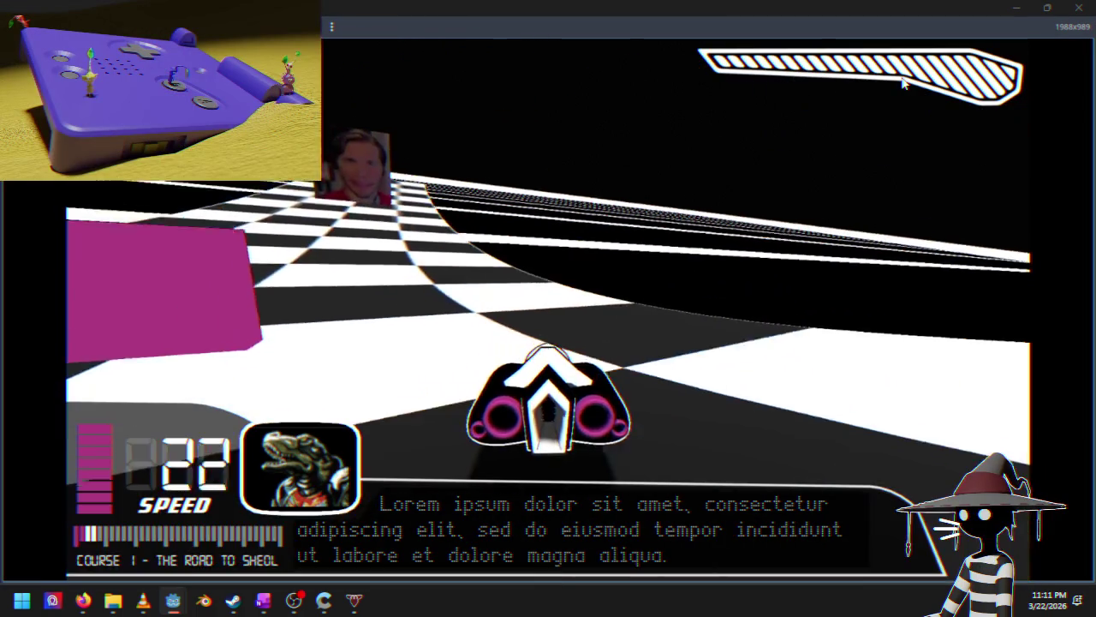
pyautogui.press('Up')
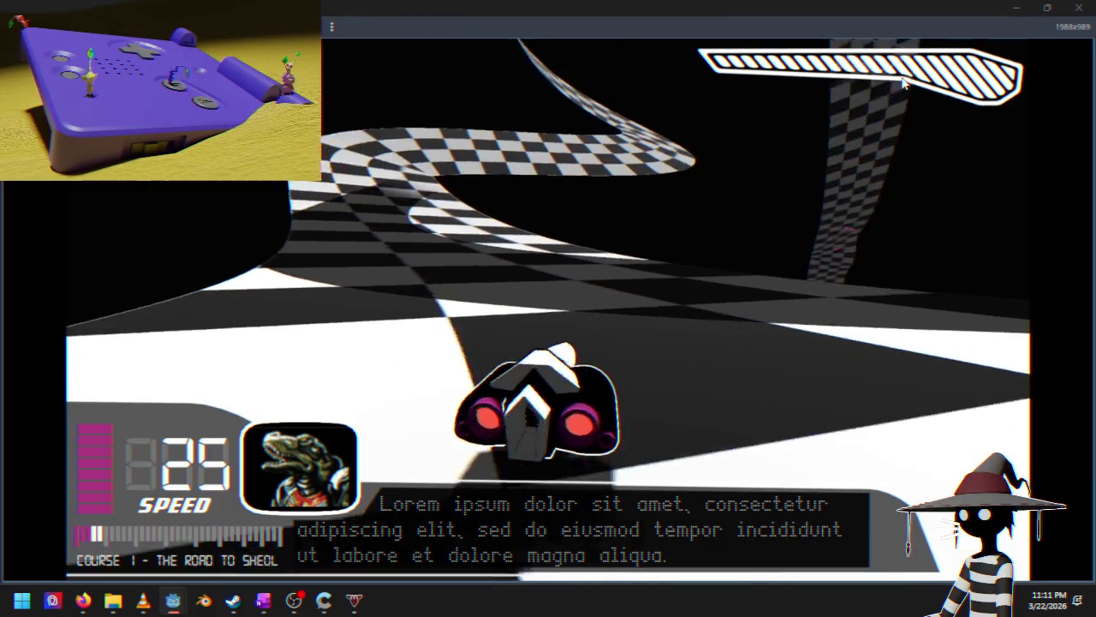
# Step: Race along the checkered stretch into the magenta block, then close the game
pyautogui.press('Right')
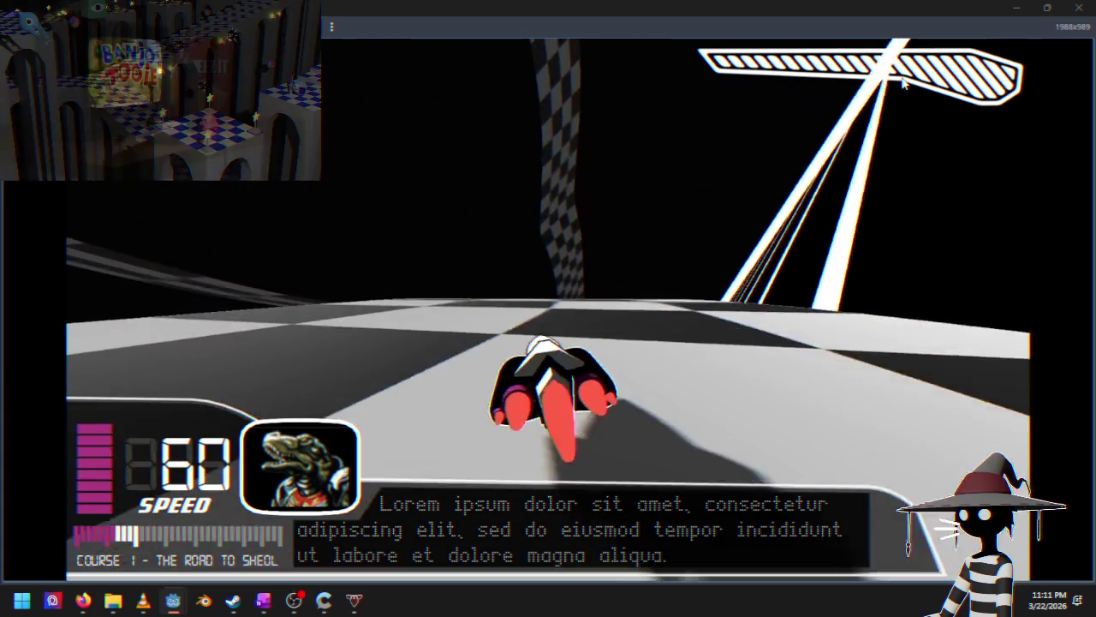
pyautogui.press('Right')
pyautogui.press('Up')
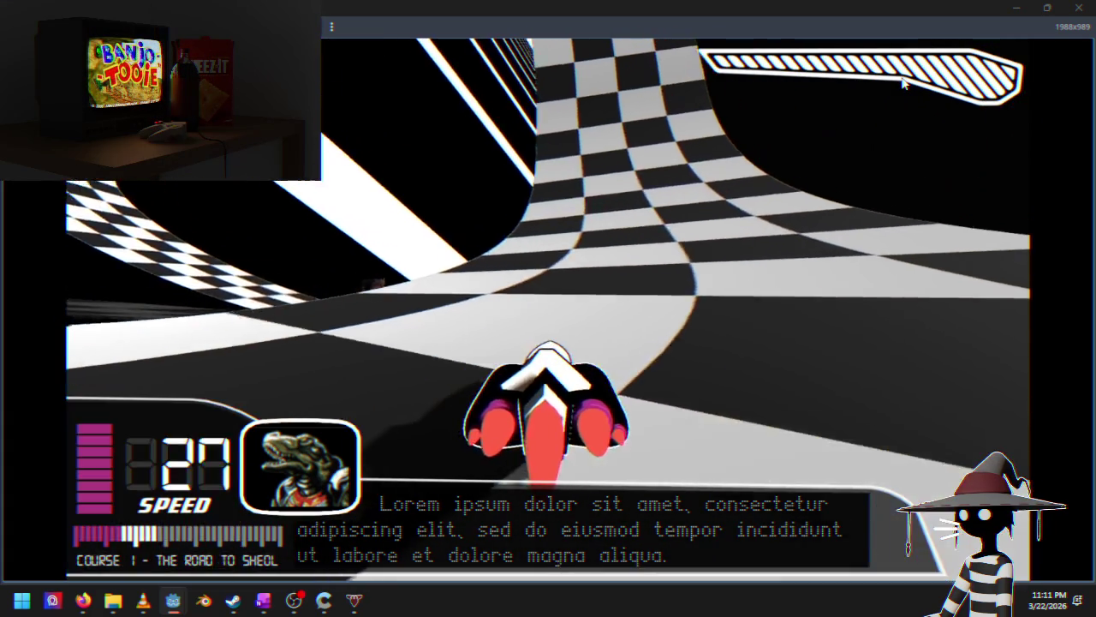
pyautogui.press('Up')
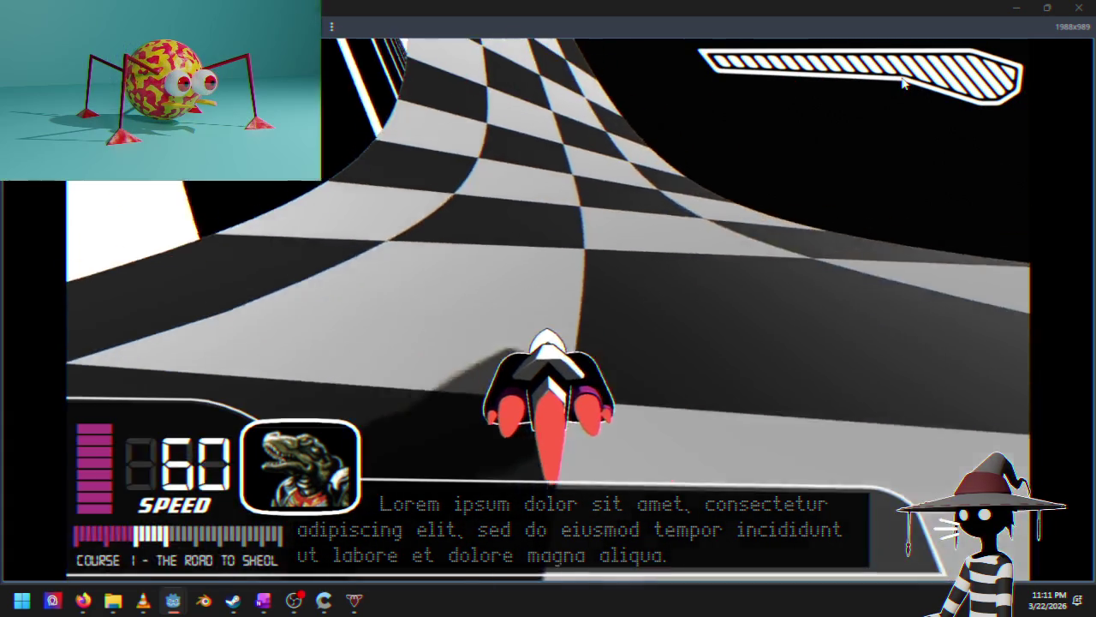
pyautogui.press('Up')
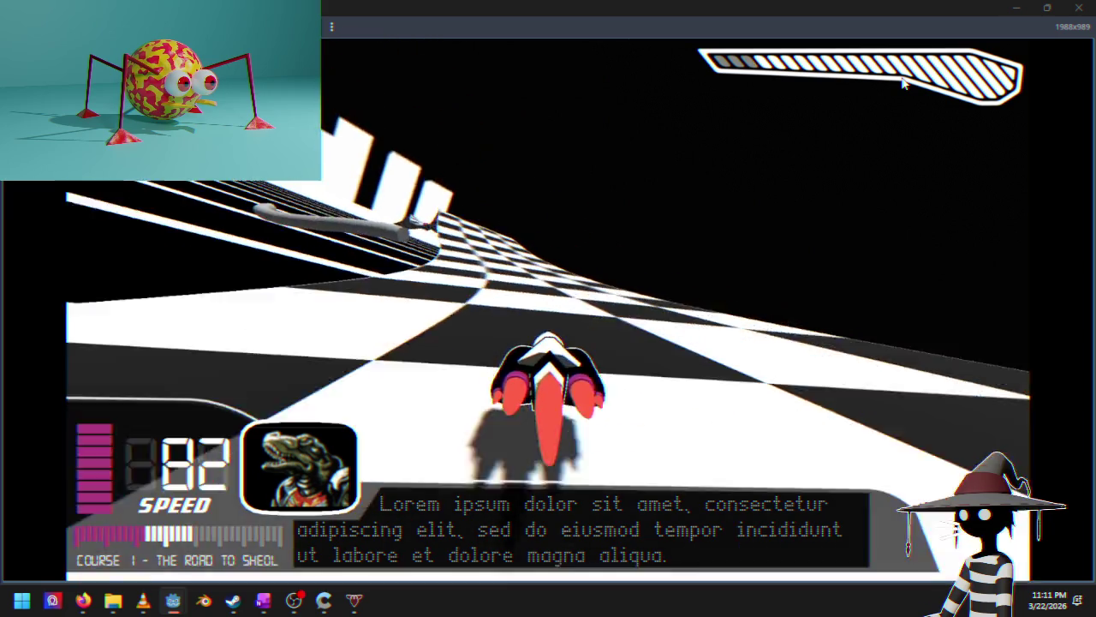
pyautogui.press('Up')
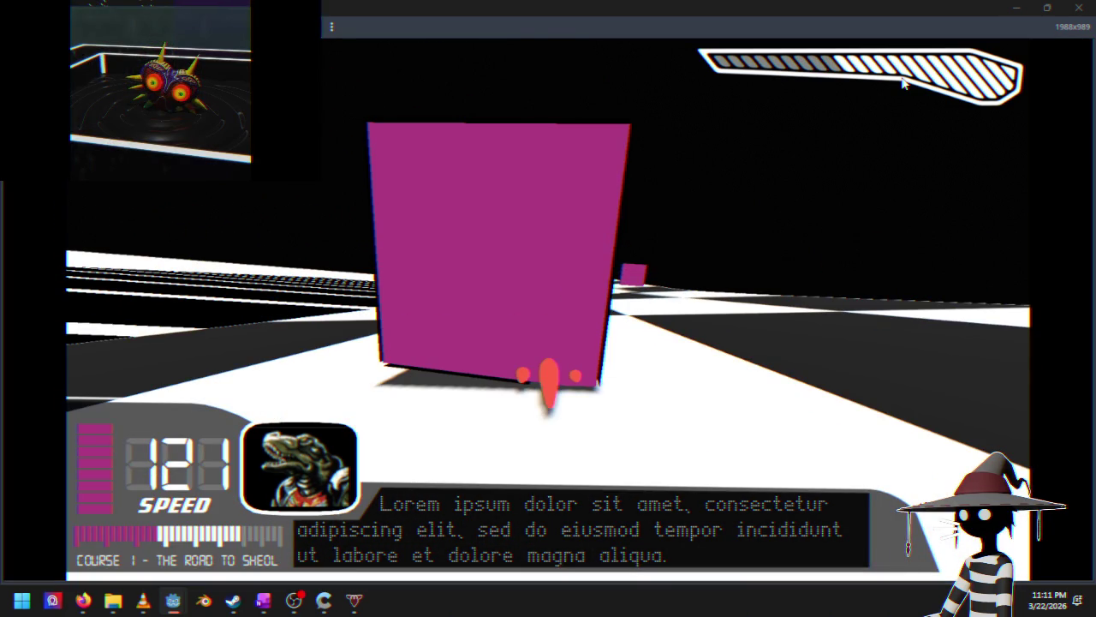
pyautogui.click(1078, 8)
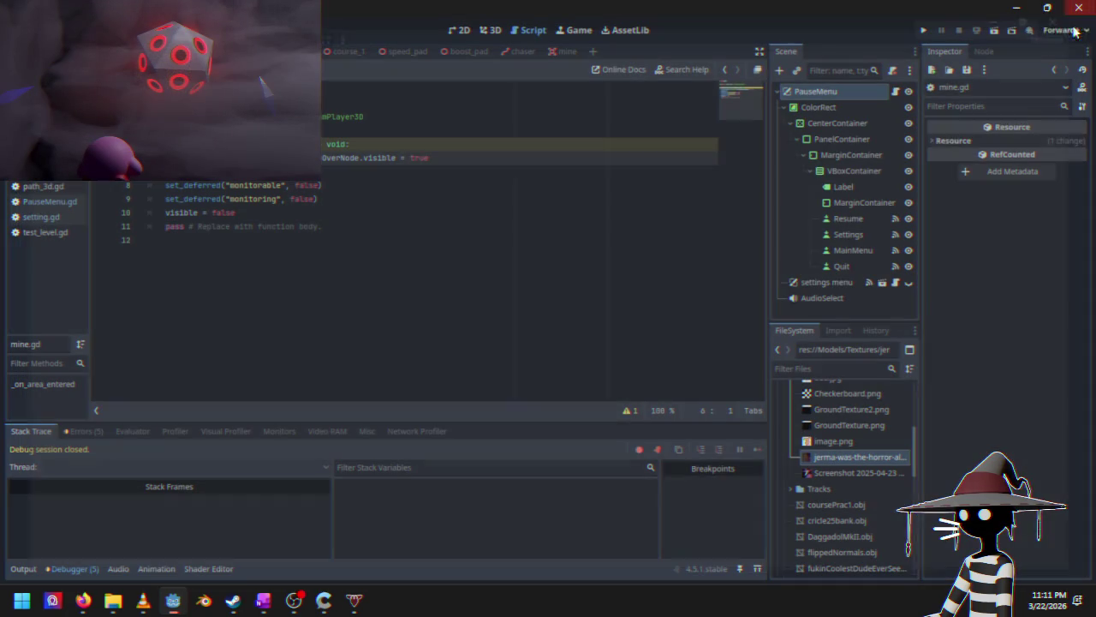
# Step: Edit line 6 of mine.gd, the GameOverNode.visible = true statement, and relaunch the game
pyautogui.tripleClick(441, 162)
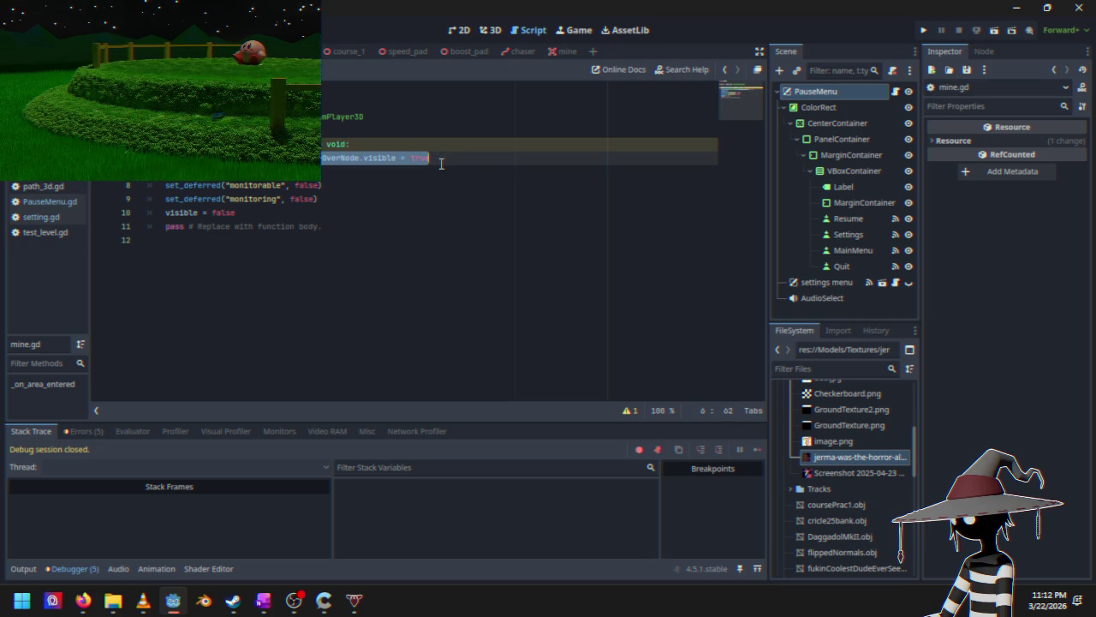
pyautogui.hotkey('shift', 'End')
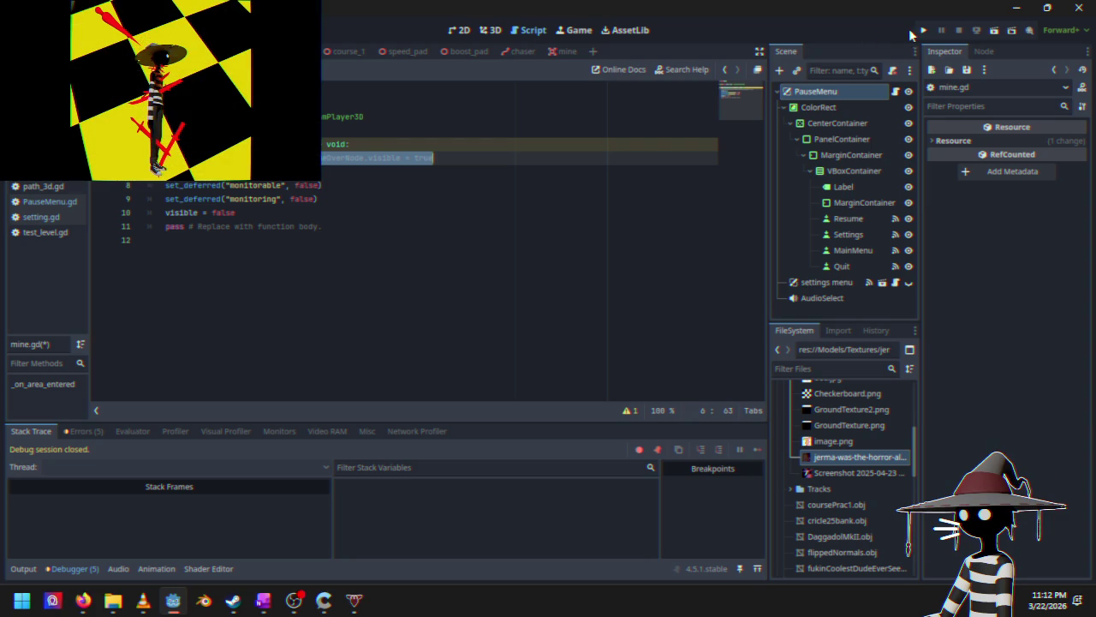
pyautogui.click(923, 32)
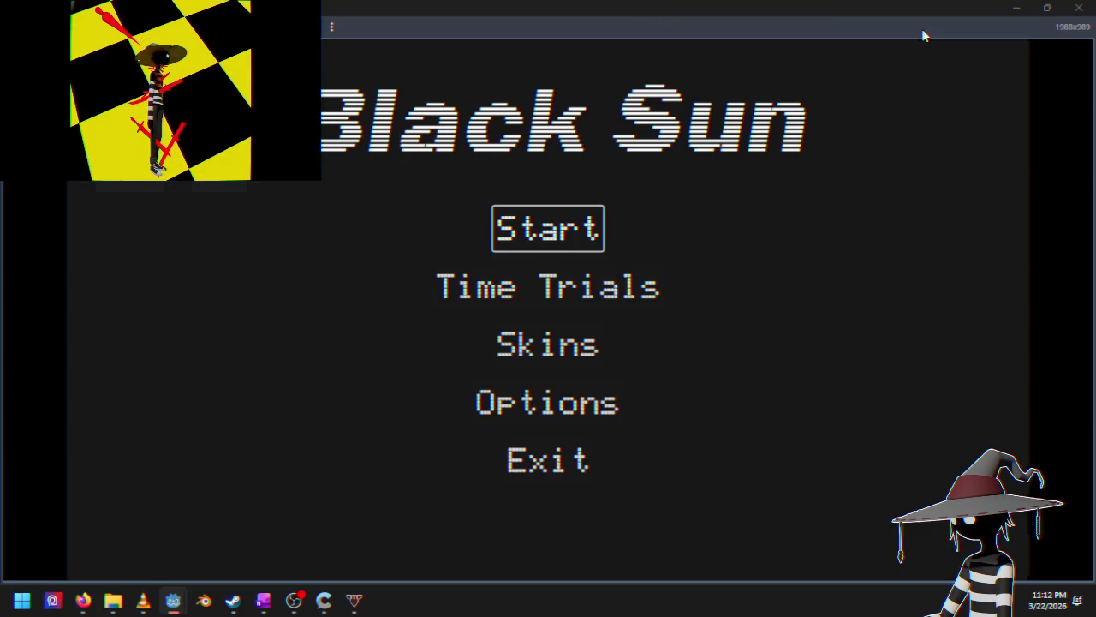
# Step: Start a race, quit it via the pause menu, then drive a new Time Trials race on Course 1
pyautogui.press('Return')
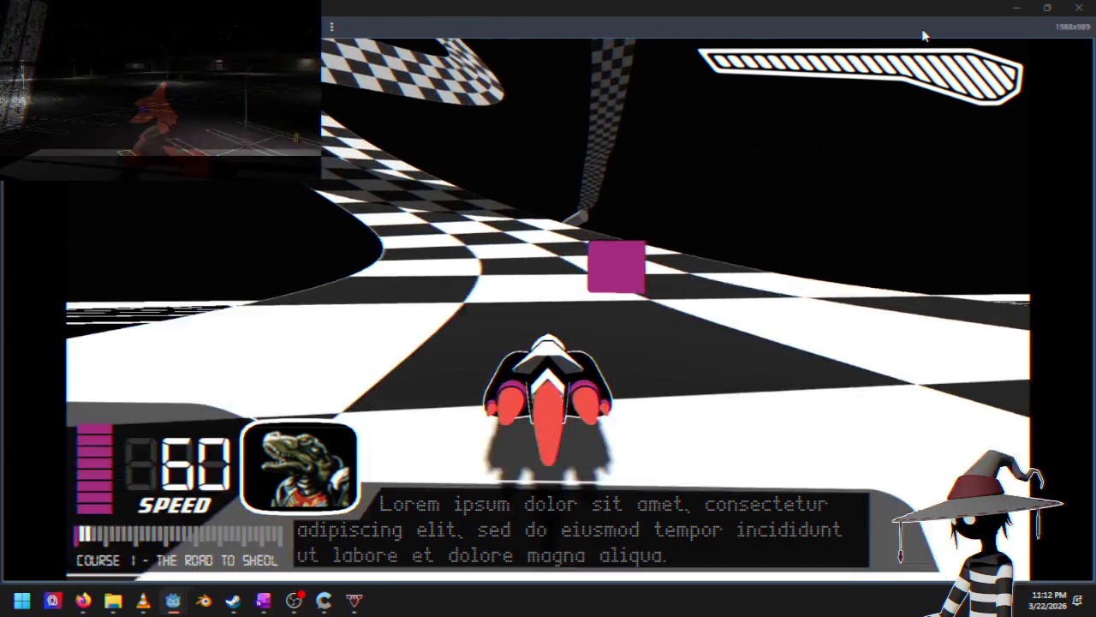
pyautogui.press('Escape')
pyautogui.press('Down')
pyautogui.press('Down')
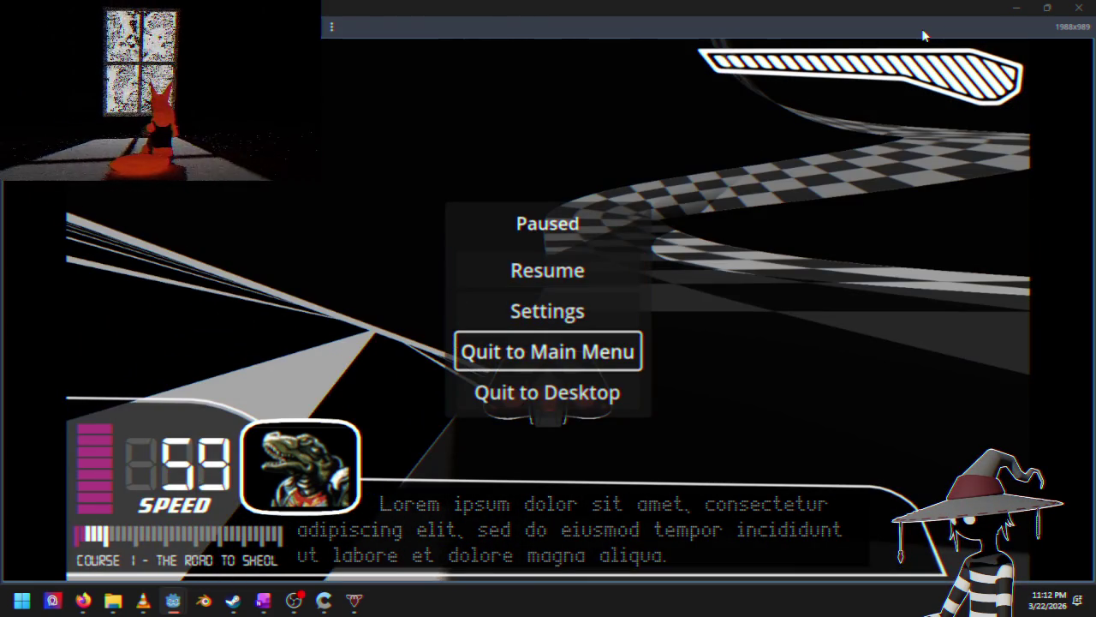
pyautogui.press('Return')
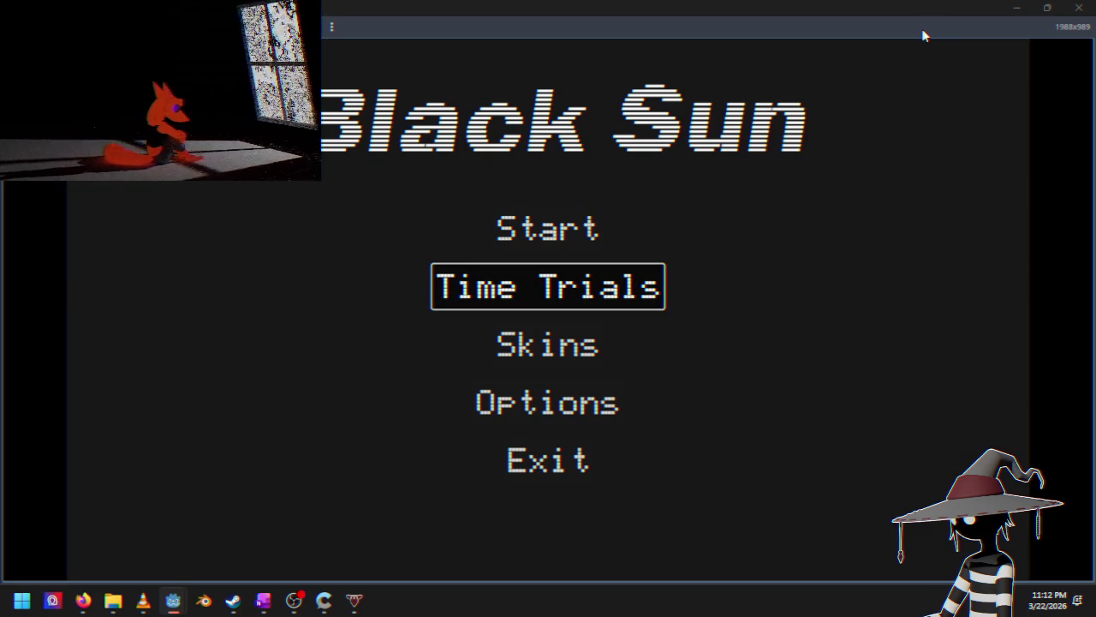
pyautogui.press('Return')
pyautogui.press('Up')
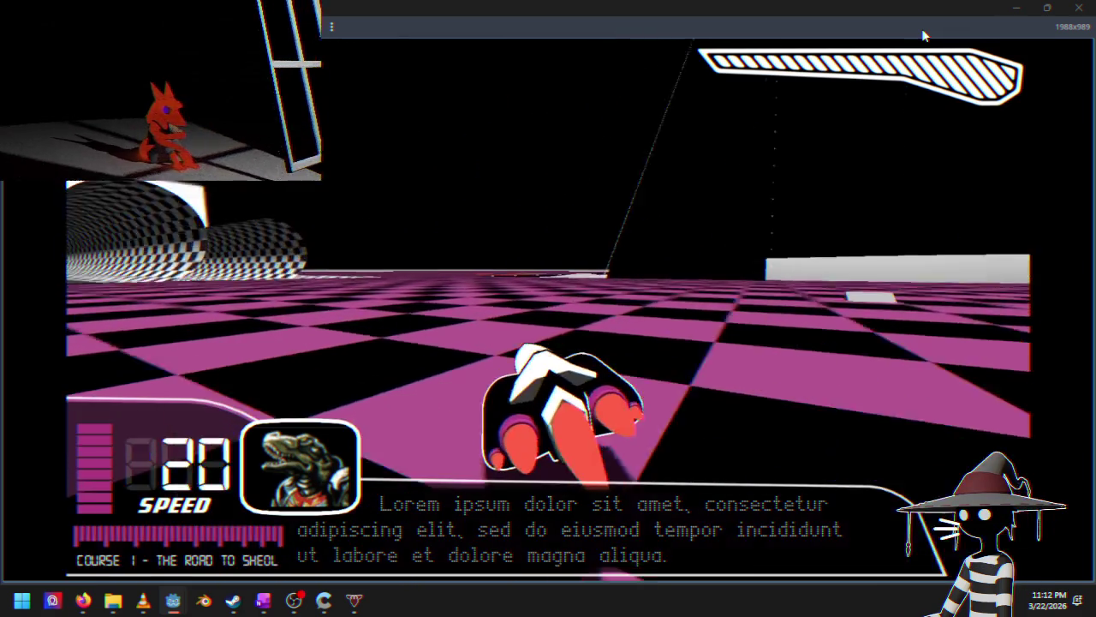
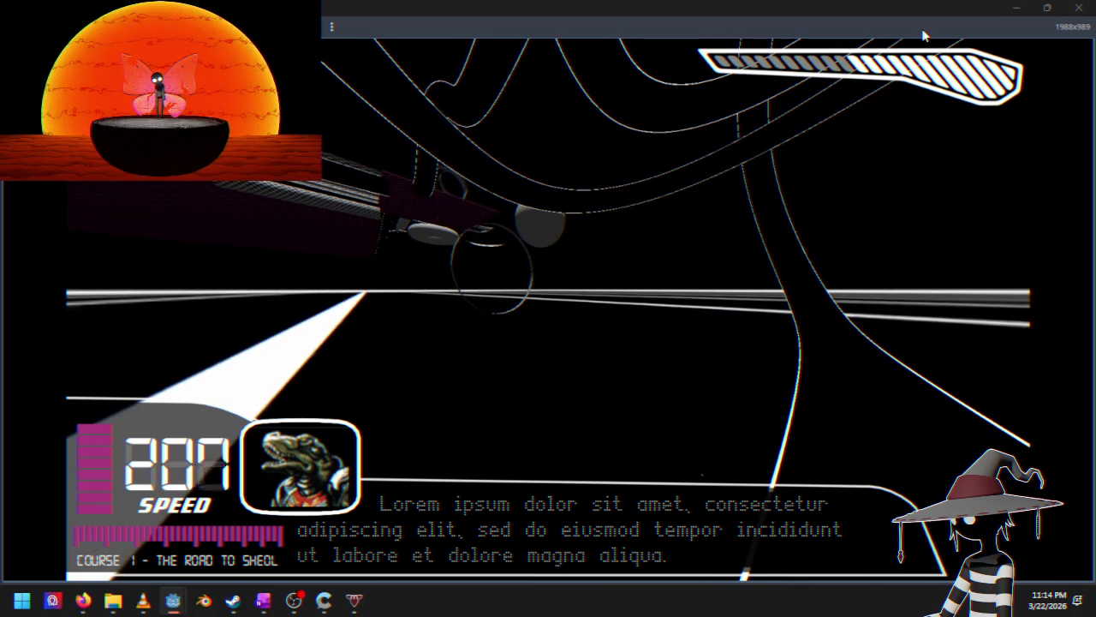
# Step: Open the Paused menu with Esc and choose Quit to end the debug run
pyautogui.press('Escape')
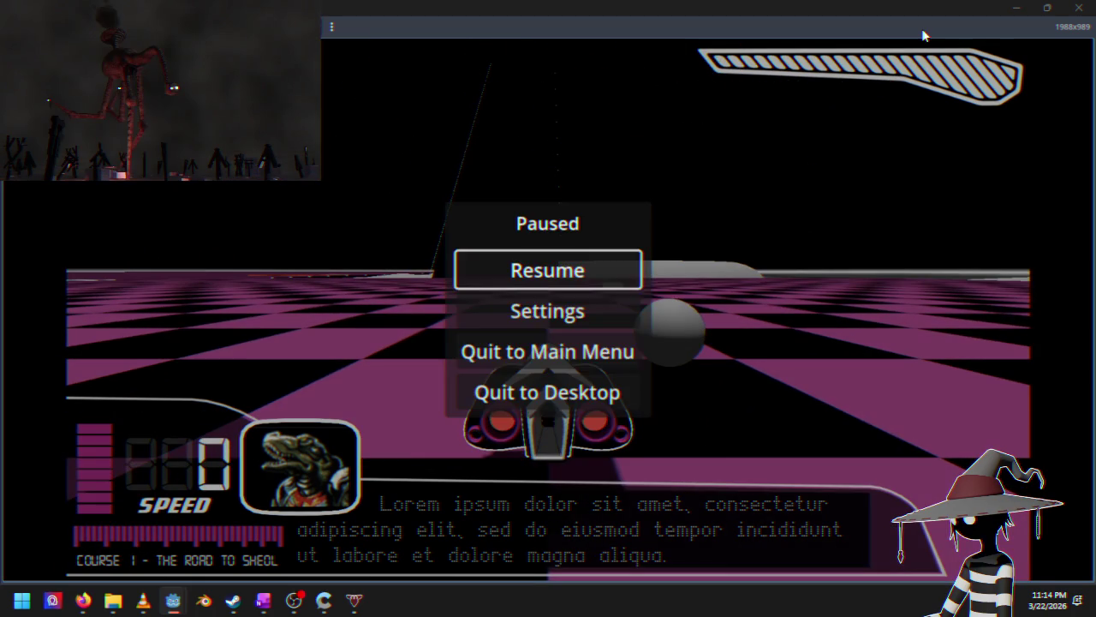
pyautogui.press('Down')
pyautogui.press('Return')
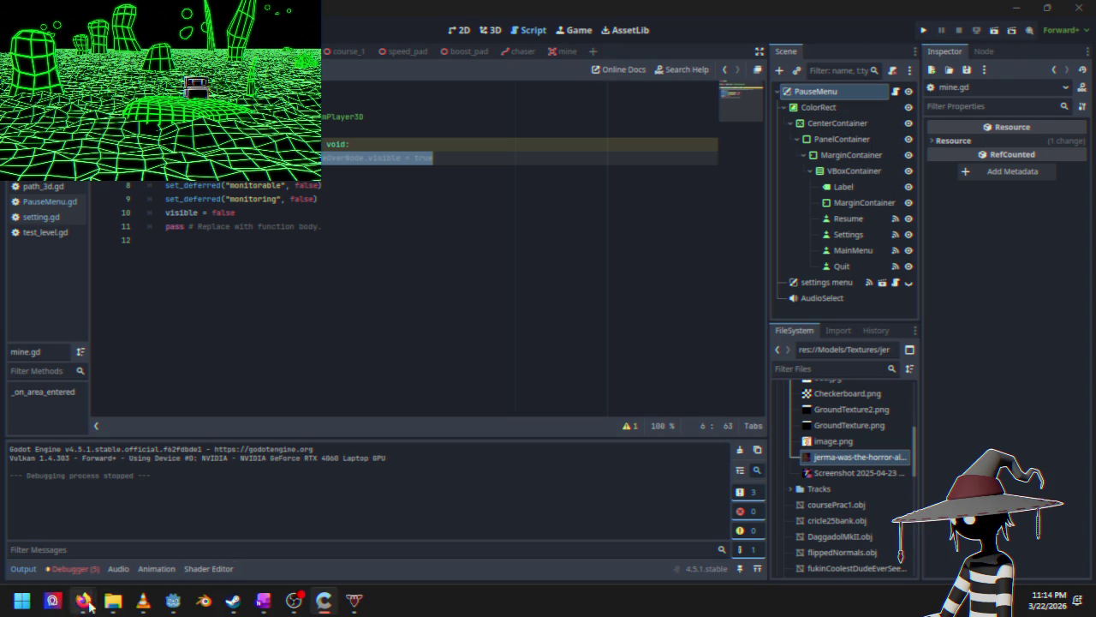
# Step: Bring the SceneTree class reference forward and scroll through its Properties table
pyautogui.moveTo(82, 603)
pyautogui.click(197, 534)
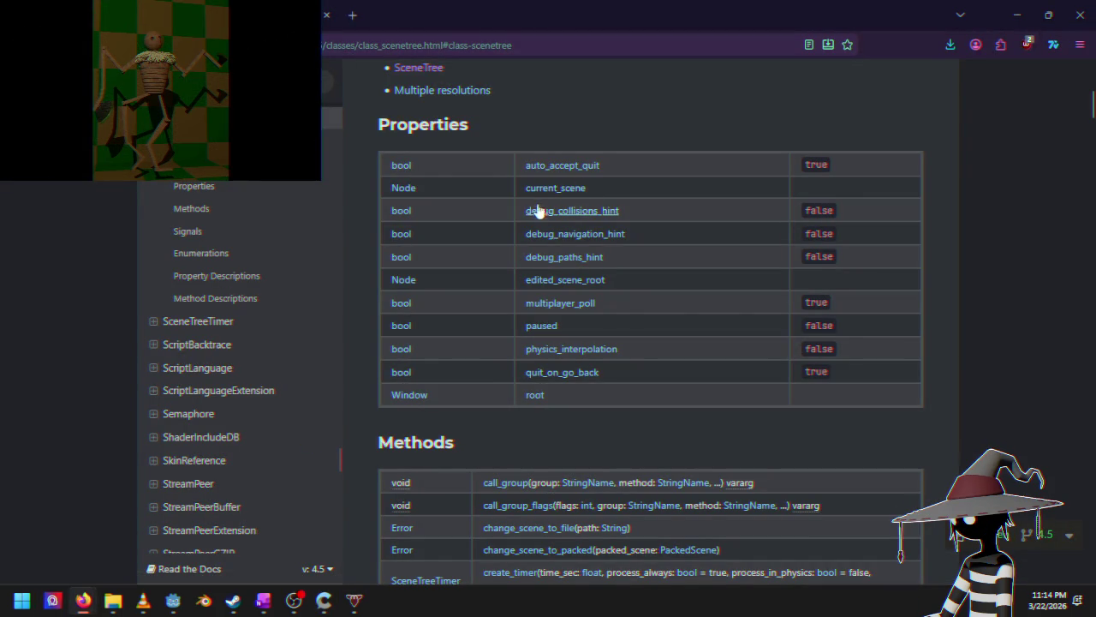
pyautogui.scroll(-2, 541, 218)
pyautogui.scroll(-1, 541, 223)
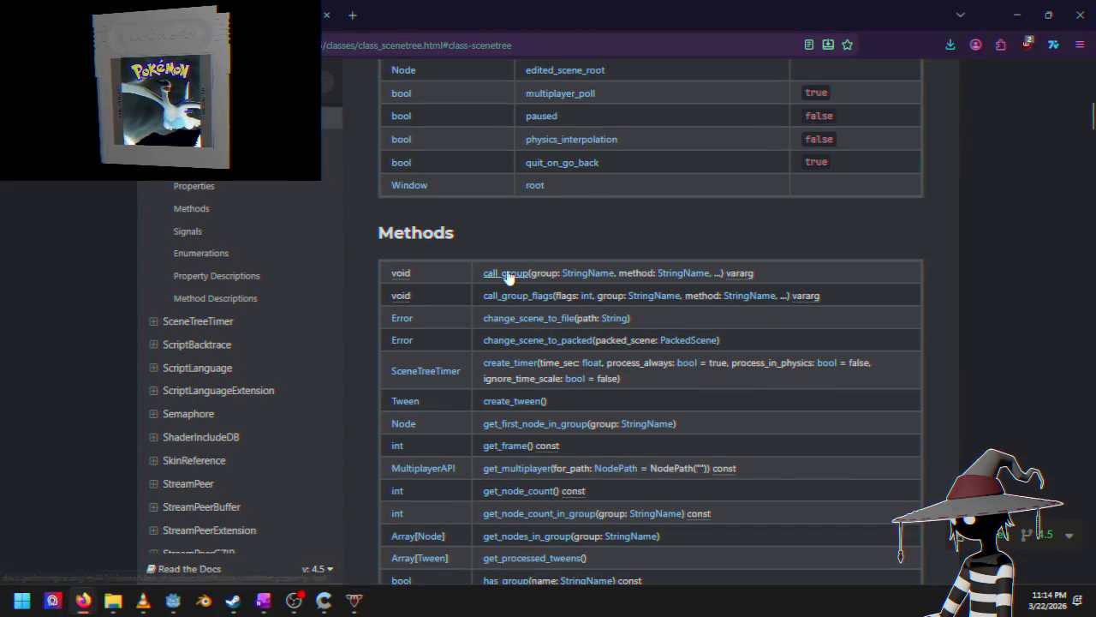
pyautogui.scroll(-1, 510, 298)
pyautogui.scroll(-1, 513, 226)
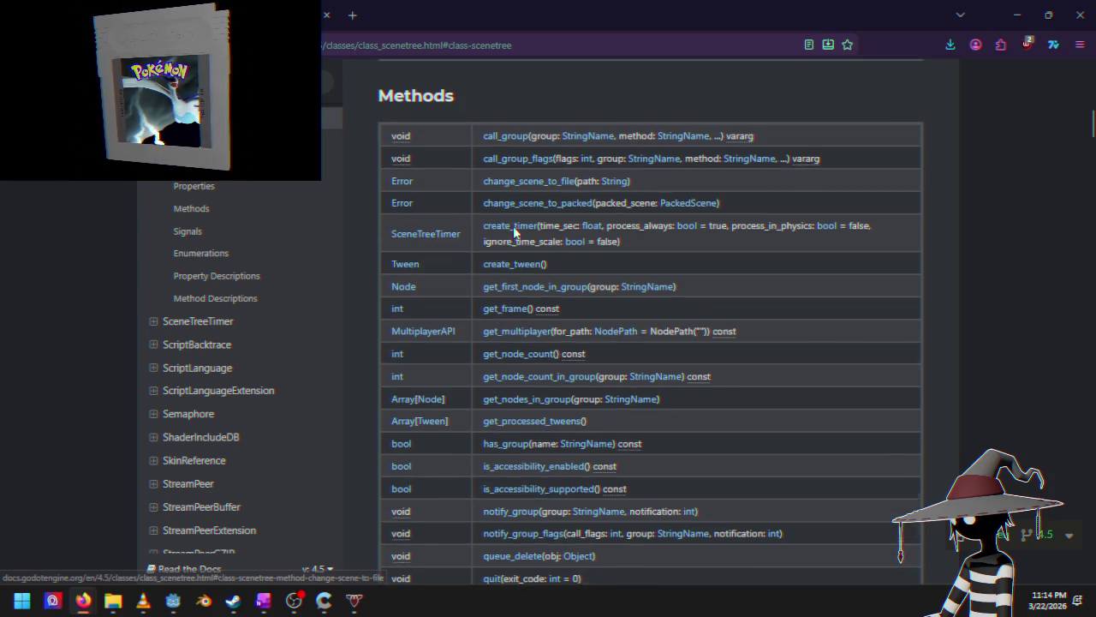
pyautogui.scroll(-1, 512, 250)
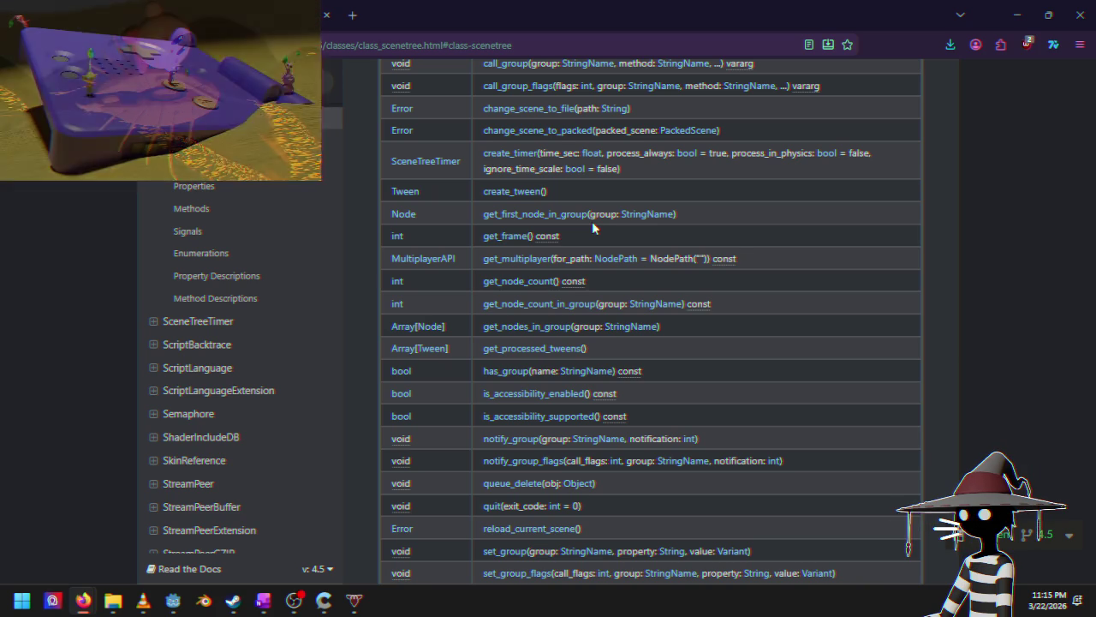
# Step: Review the group-related methods in SceneTree's Methods table, then close the page
pyautogui.scroll(-4, 591, 221)
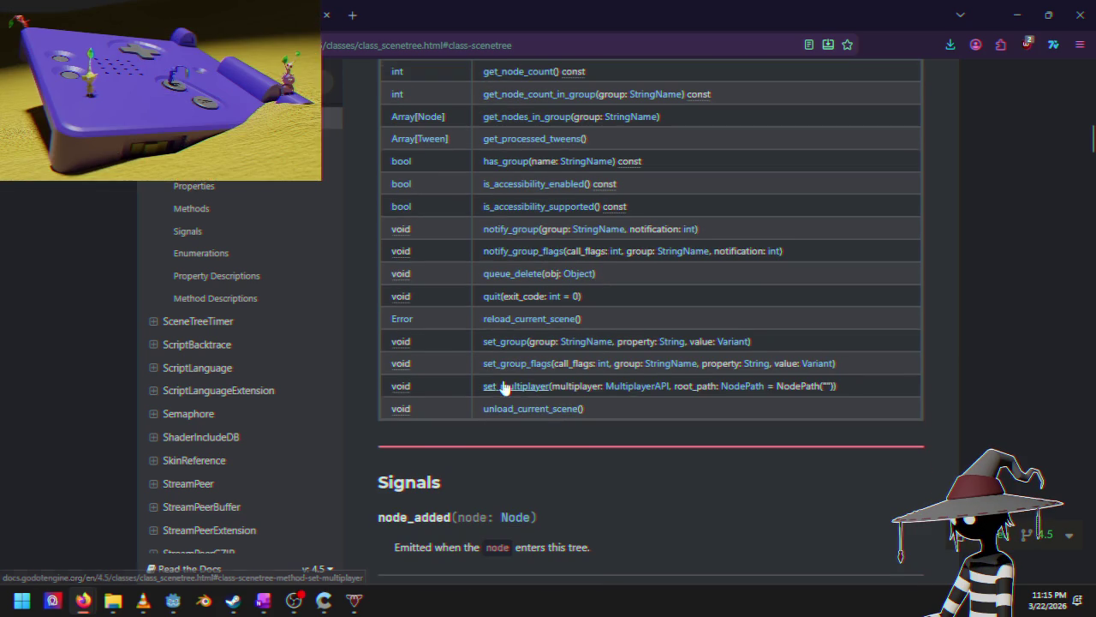
pyautogui.scroll(7, 503, 387)
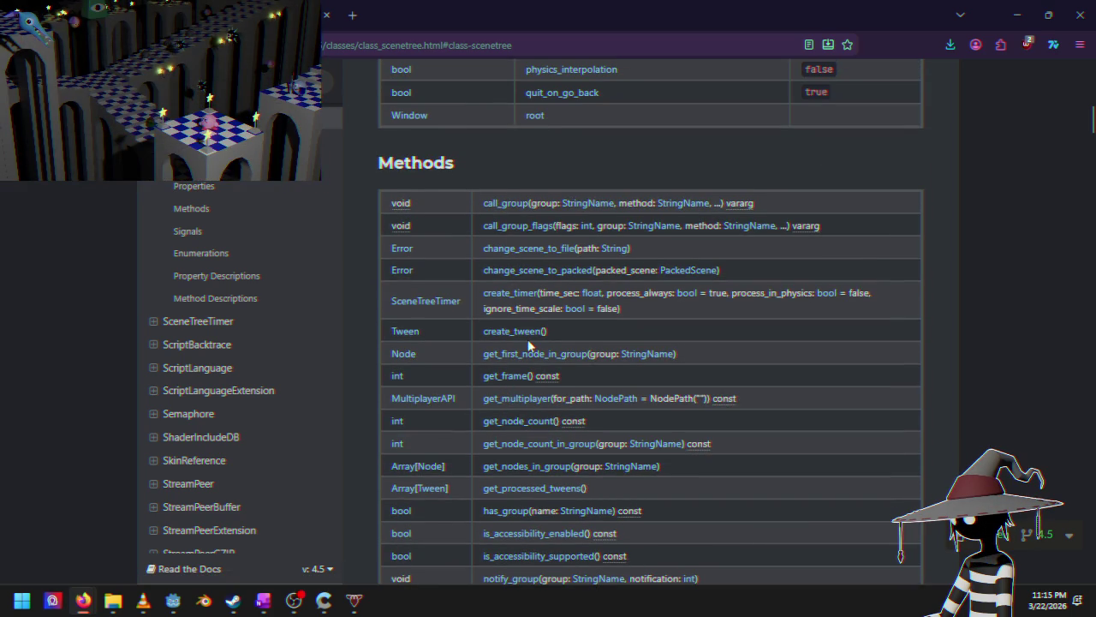
pyautogui.scroll(6, 528, 345)
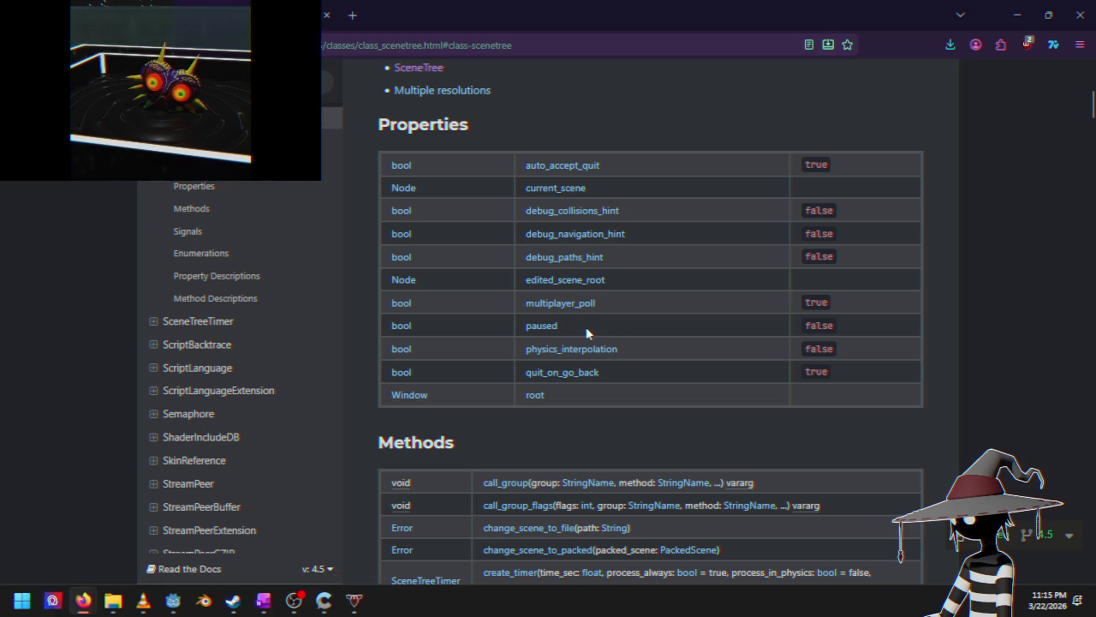
pyautogui.scroll(-2, 586, 328)
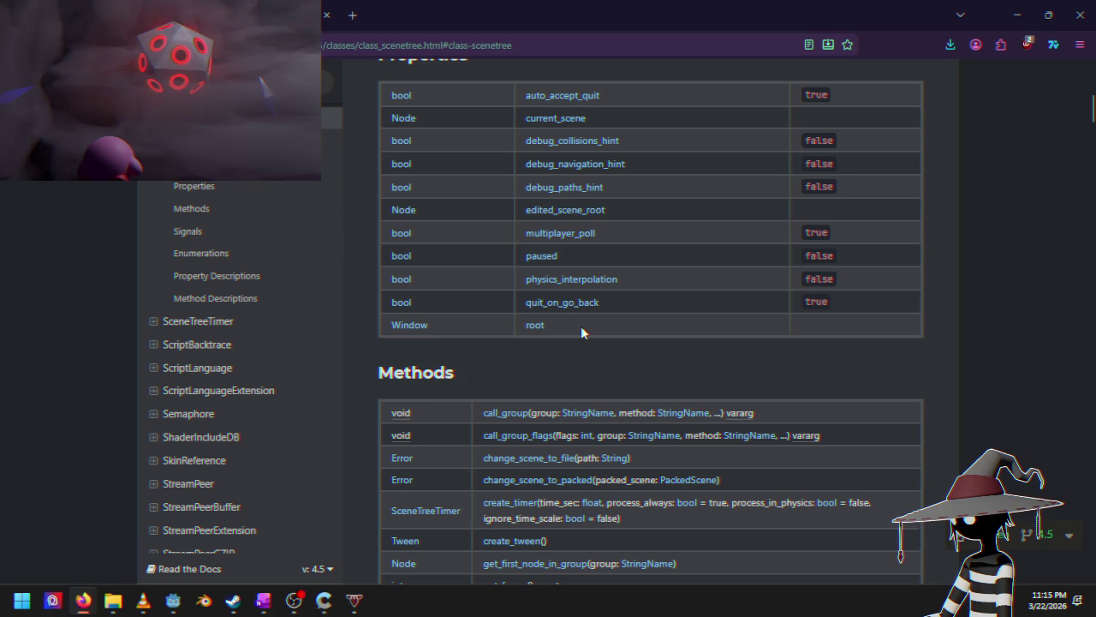
pyautogui.scroll(-6, 581, 325)
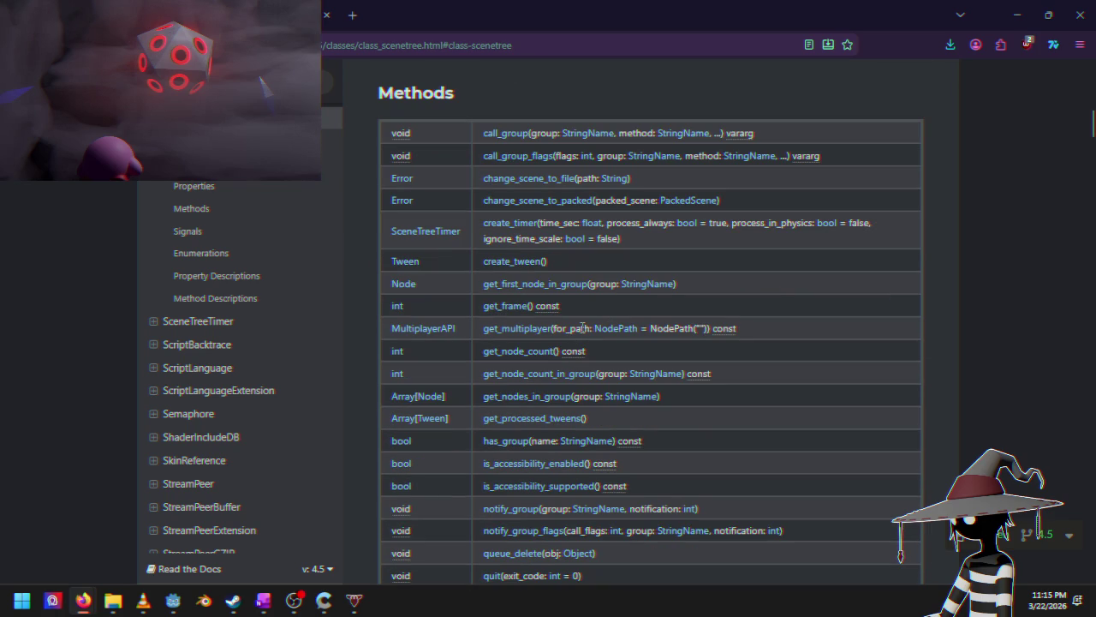
pyautogui.scroll(-2, 582, 328)
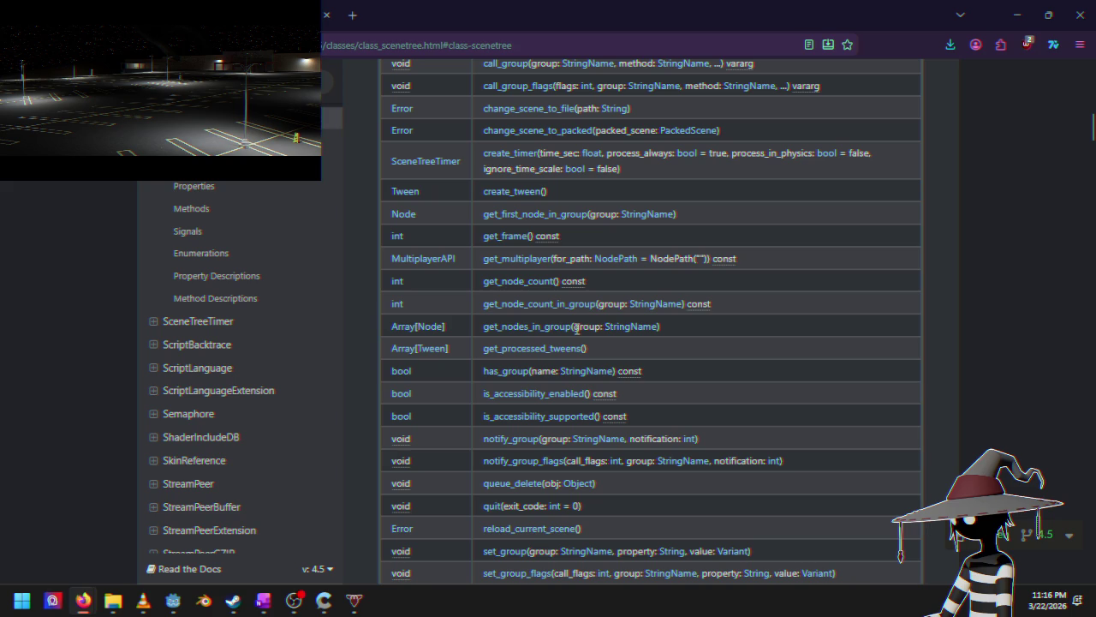
pyautogui.click(327, 15)
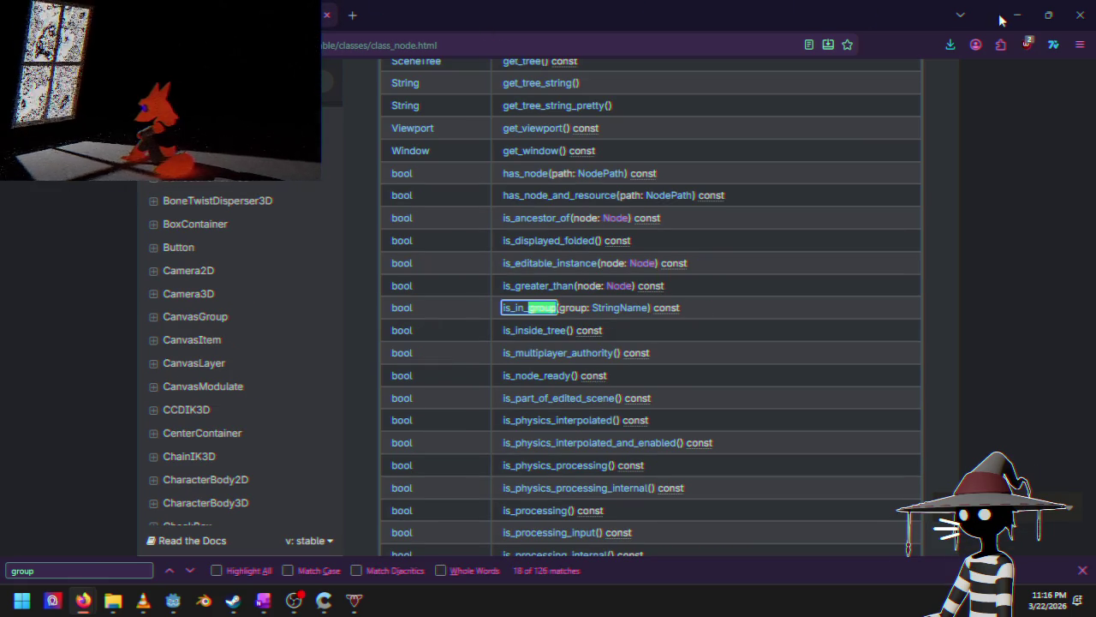
# Step: Clear the is_in_group search highlight on the Node page and return to the Godot editor
pyautogui.click(976, 190)
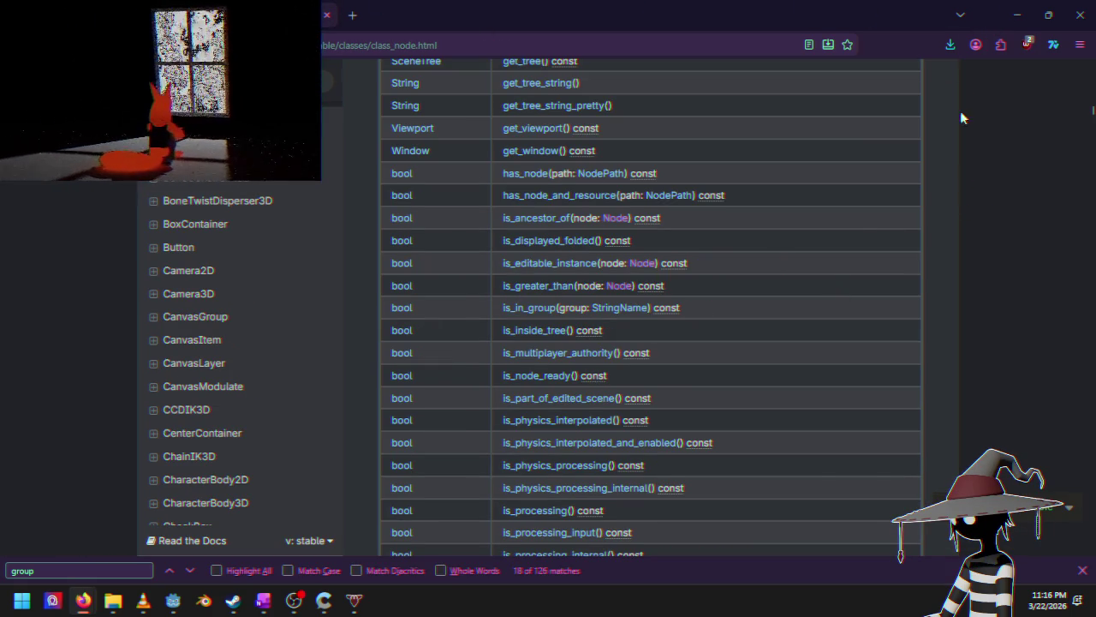
pyautogui.hotkey('alt', 'Tab')
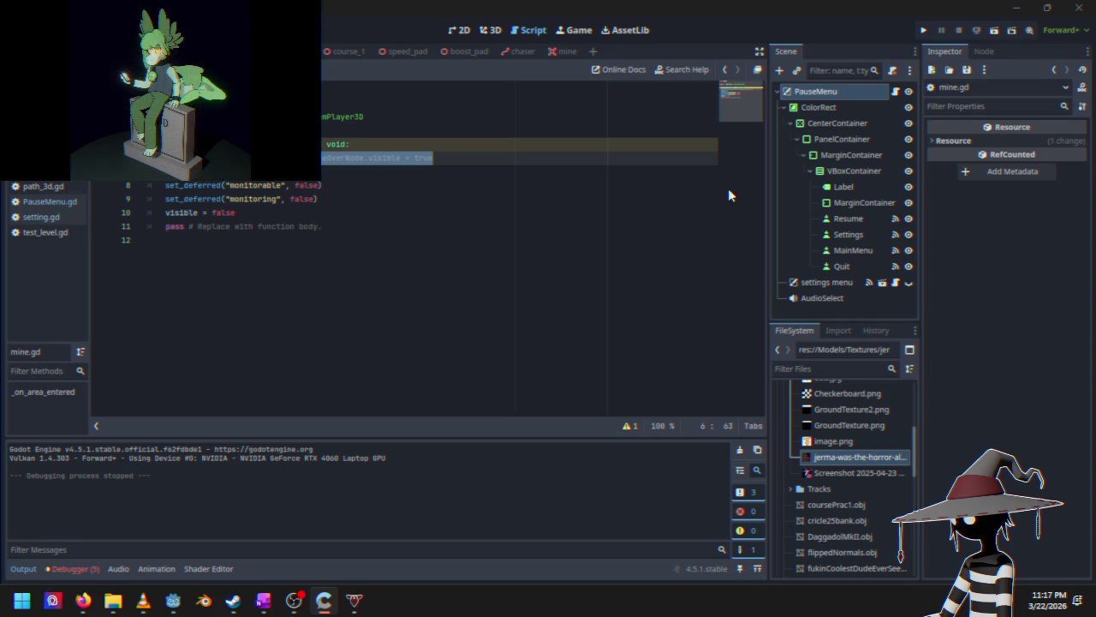
# Step: In the mine scene, select the Mine root node and list its signals, showing area_entered → _on_area_entered
pyautogui.click(984, 53)
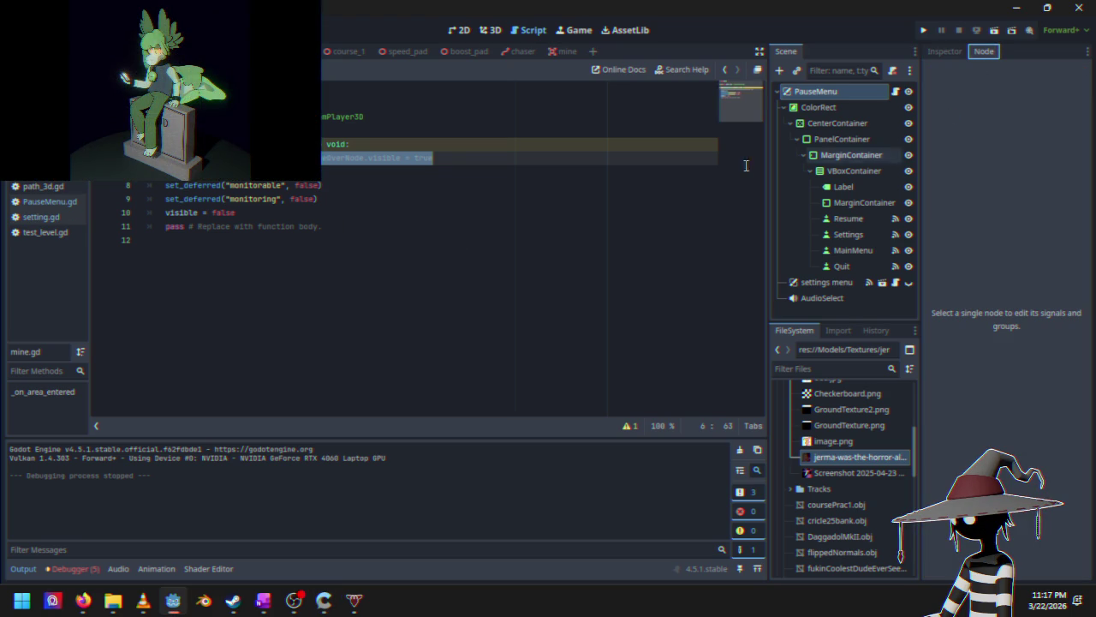
pyautogui.click(833, 93)
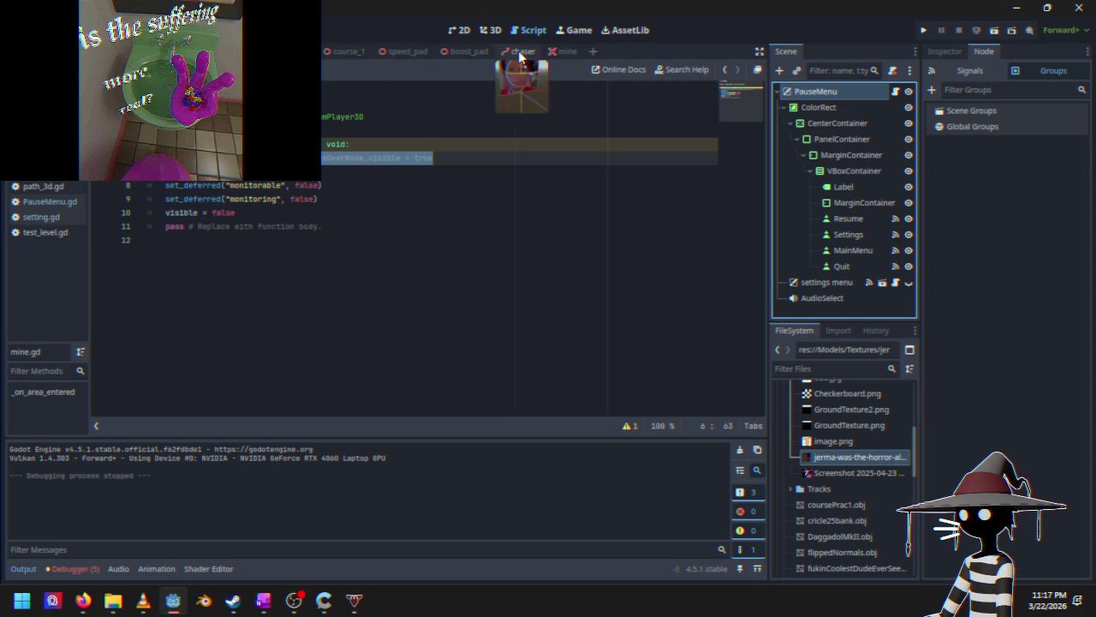
pyautogui.click(561, 52)
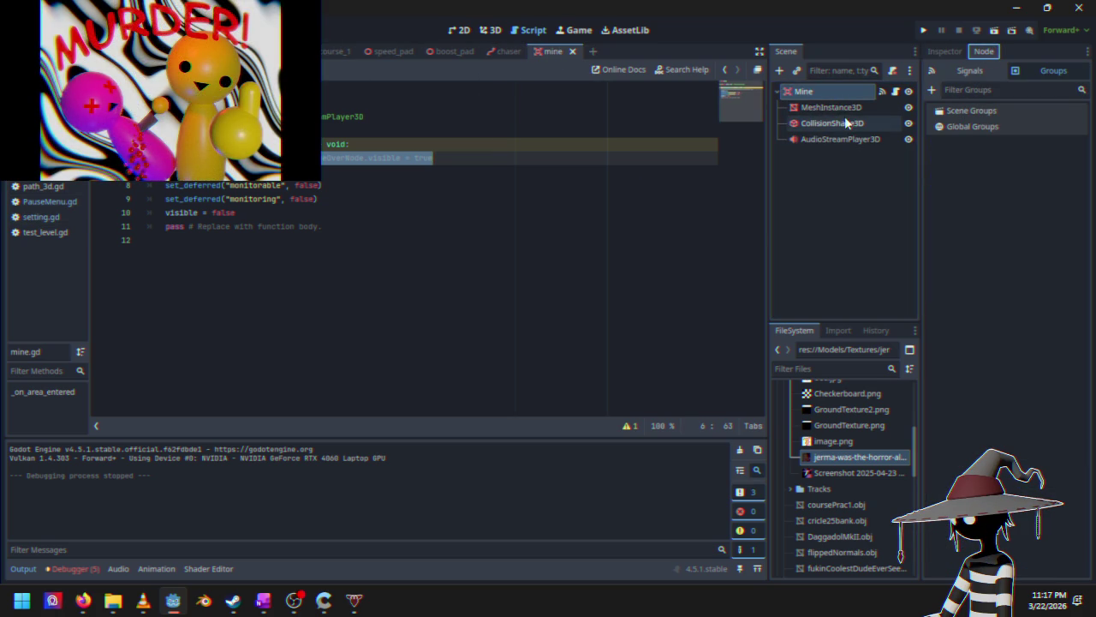
pyautogui.click(848, 125)
pyautogui.click(818, 91)
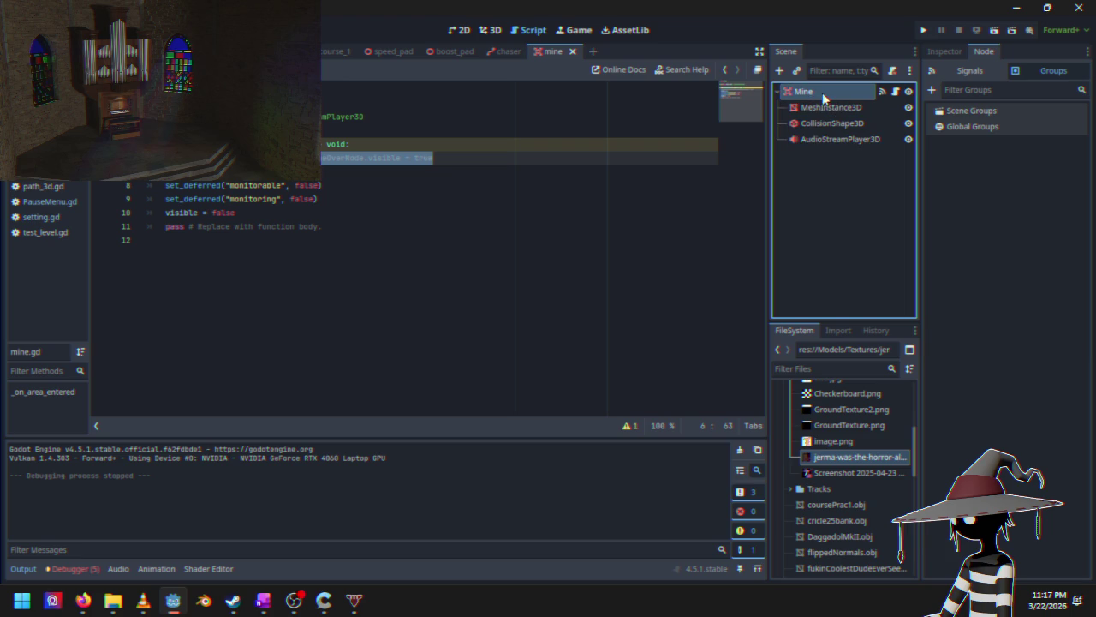
pyautogui.click(967, 71)
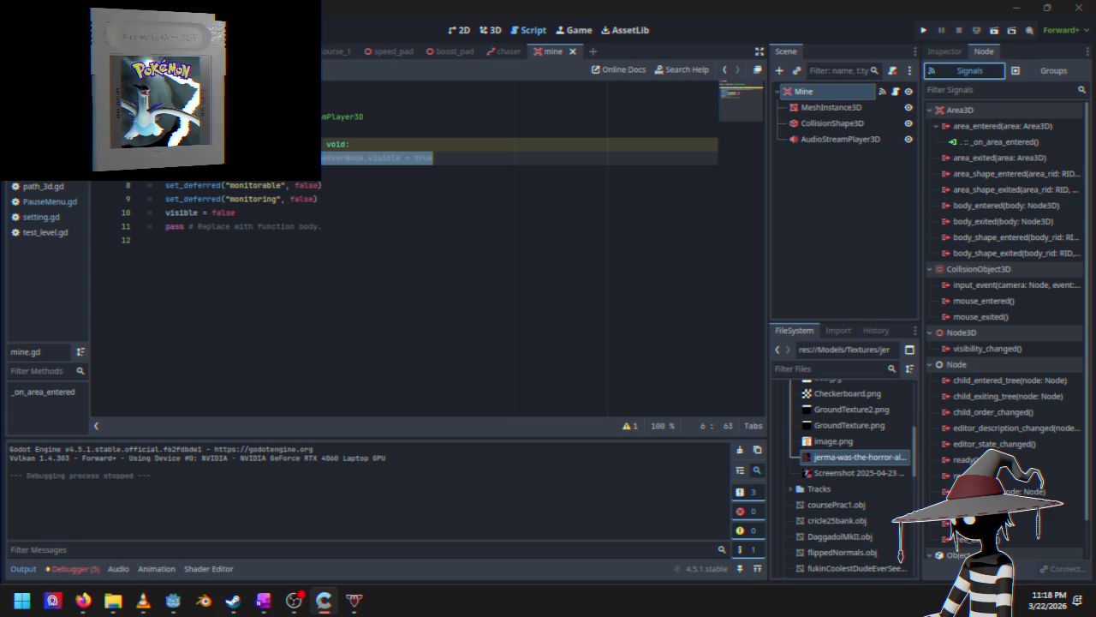
pyautogui.click(165, 102)
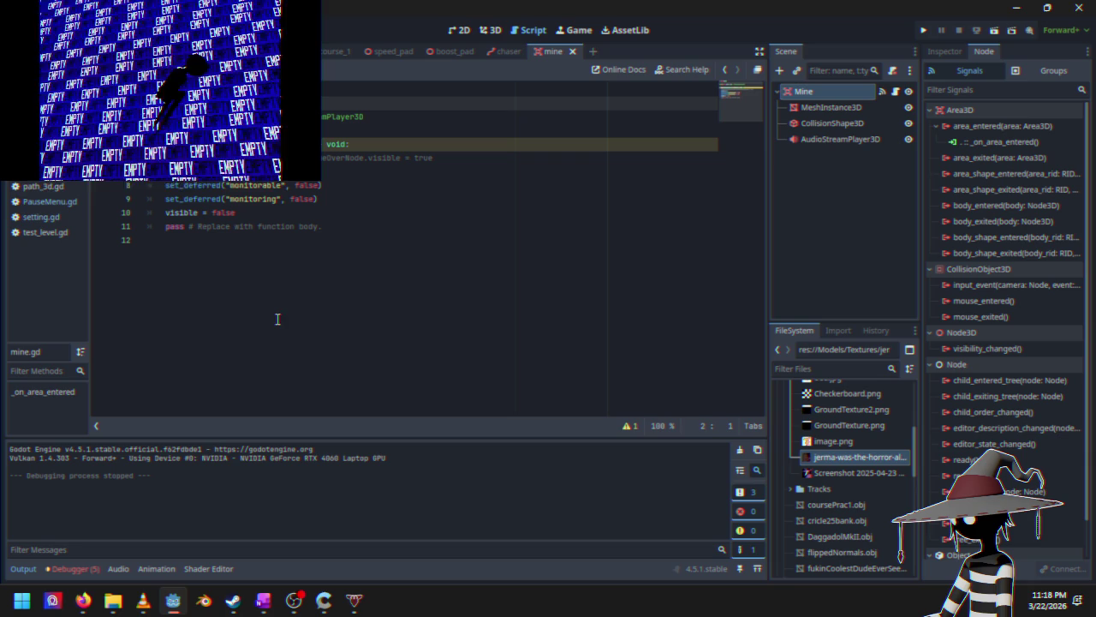
pyautogui.click(280, 215)
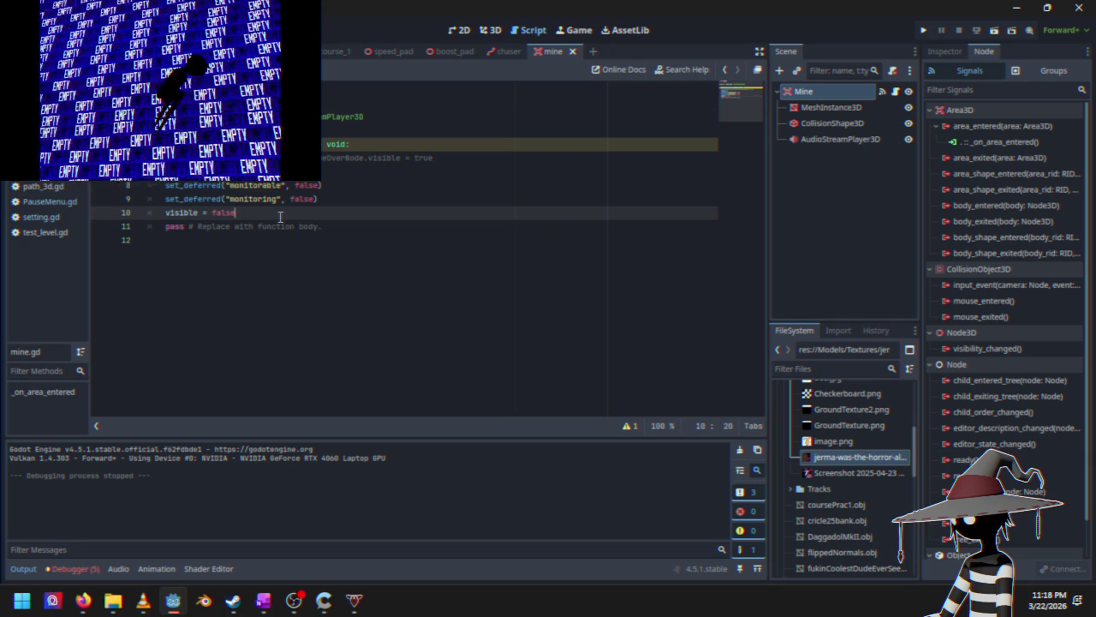
pyautogui.click(326, 171)
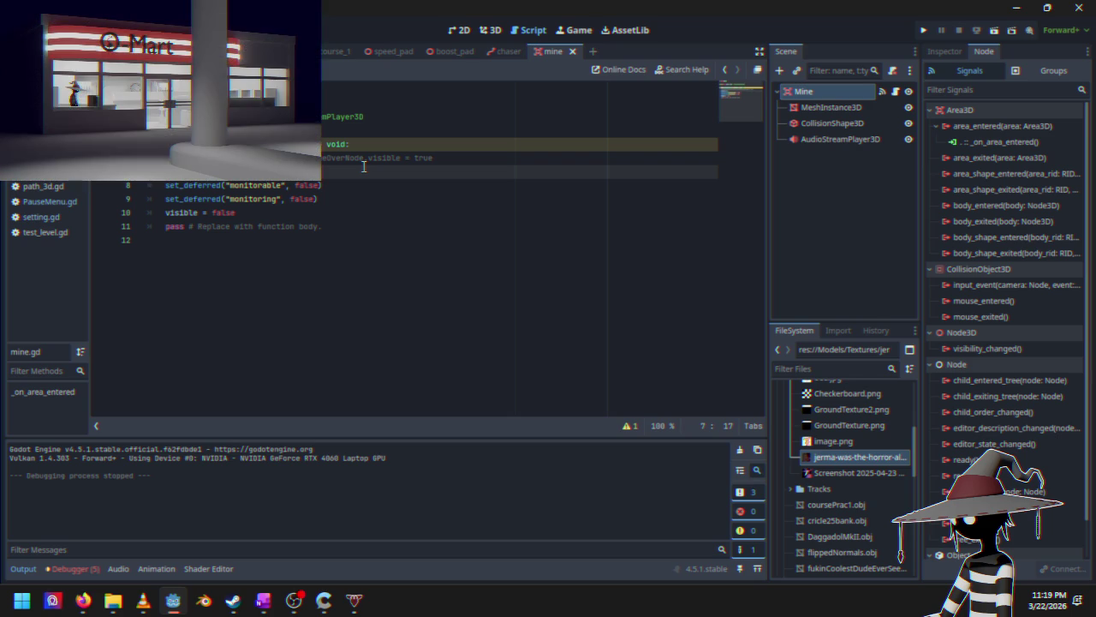
pyautogui.click(308, 51)
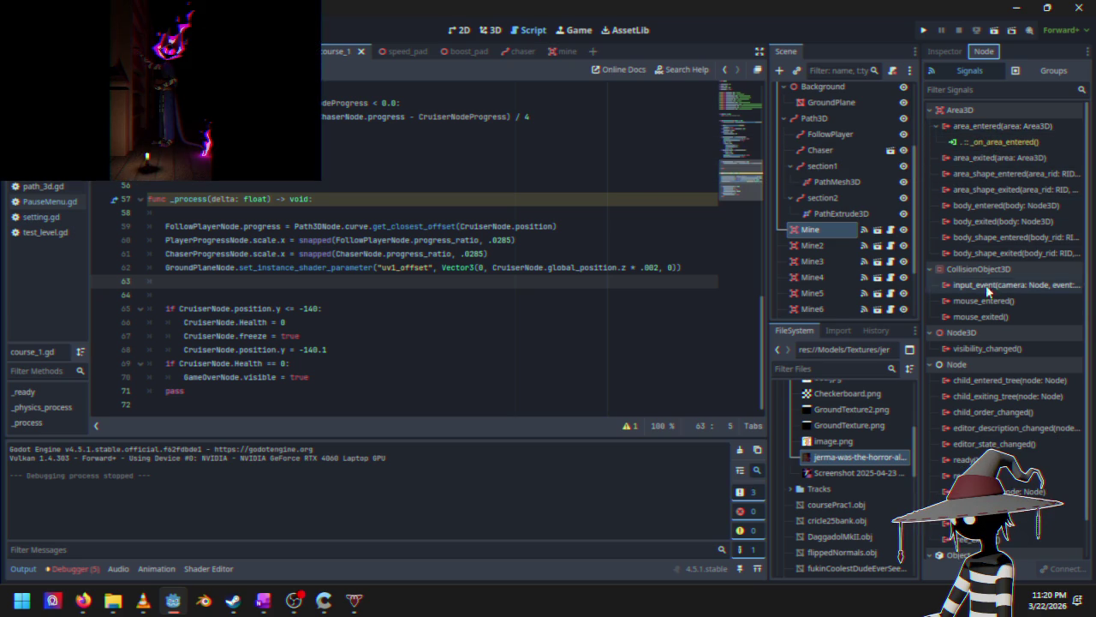
# Step: Switch the script editor from course_1.gd to the mine.gd tab
pyautogui.moveTo(980, 254)
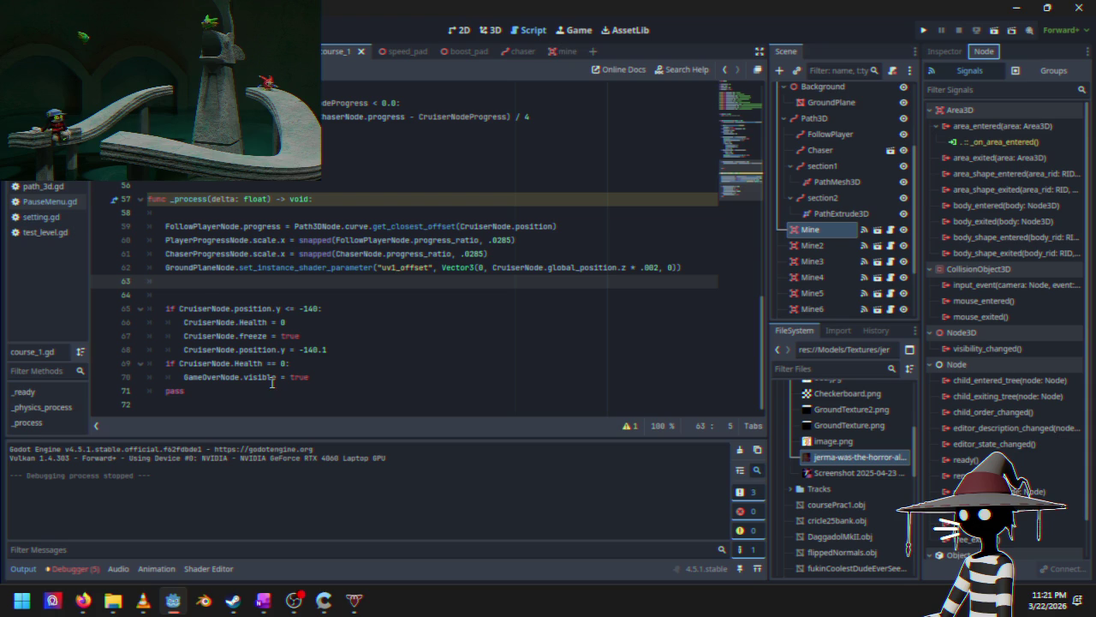
pyautogui.click(567, 54)
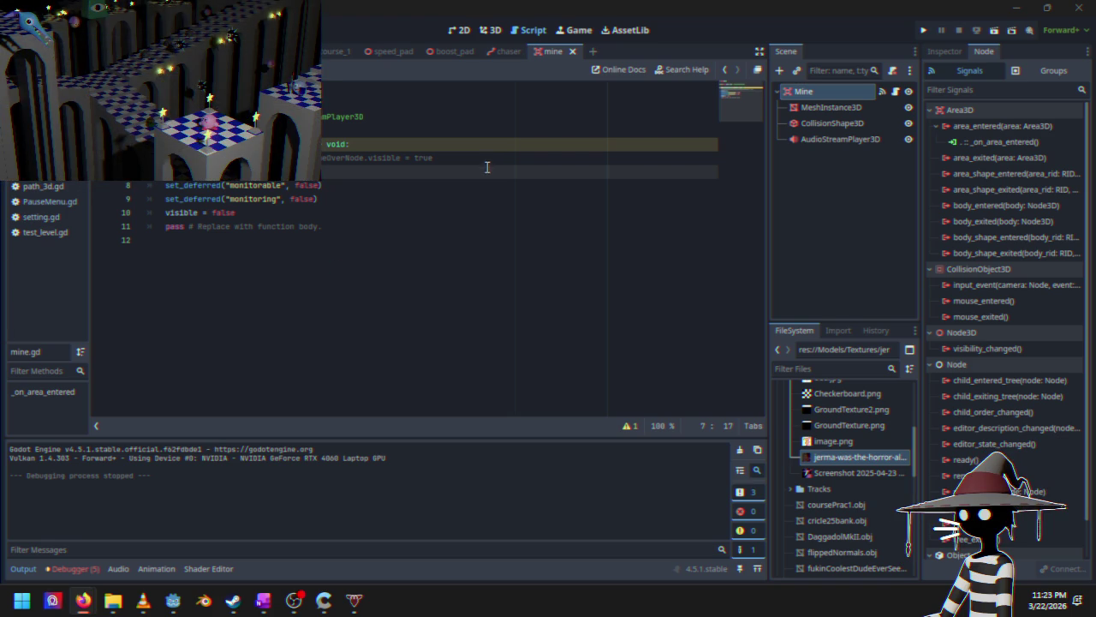
# Step: Bring the 'mcdonalds shrek watch' image search browser to the front
pyautogui.hotkey('alt', 'Tab')
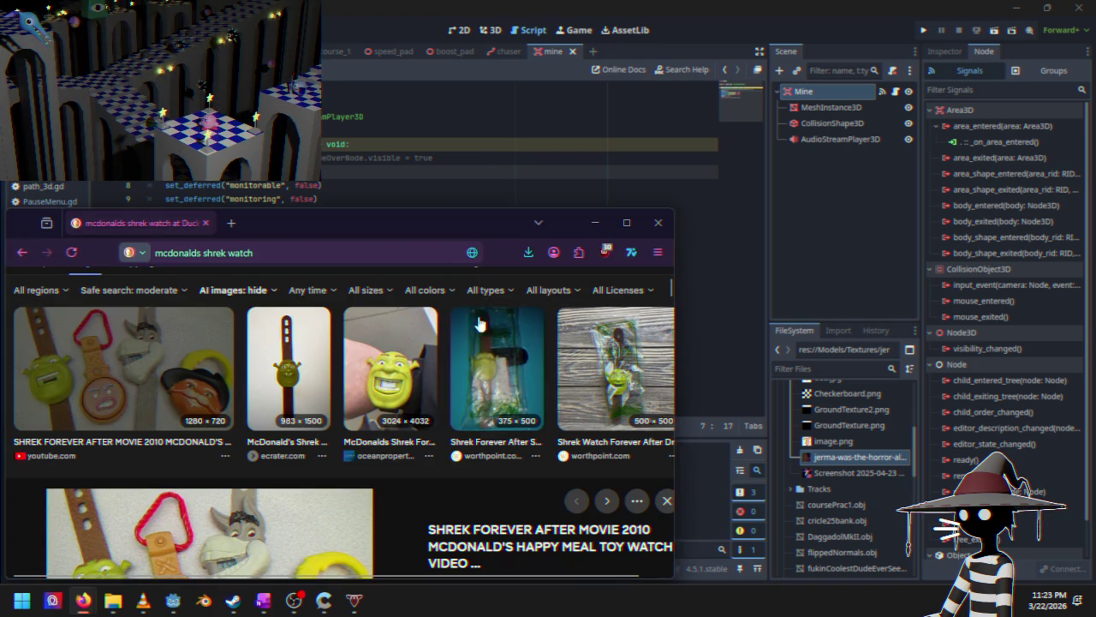
# Step: Maximize Firefox, preview the Shrek watch-on-wrist image, then minimize the browser back to Godot
pyautogui.moveTo(406, 224)
pyautogui.mouseDown()
pyautogui.moveTo(656, 32)
pyautogui.moveTo(656, 4)
pyautogui.mouseUp()
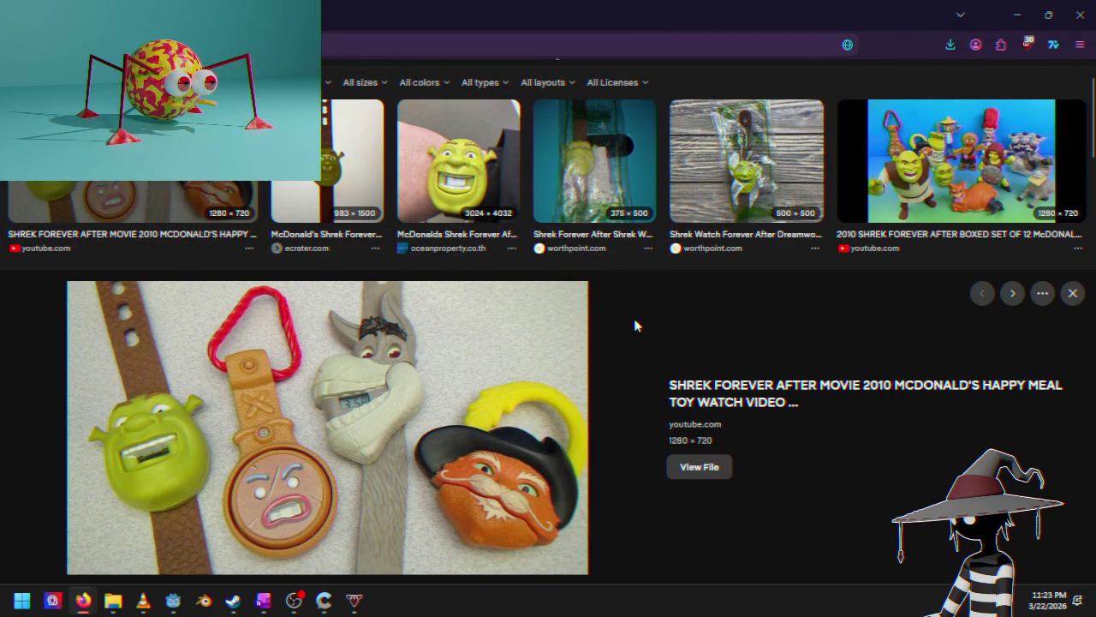
pyautogui.click(484, 178)
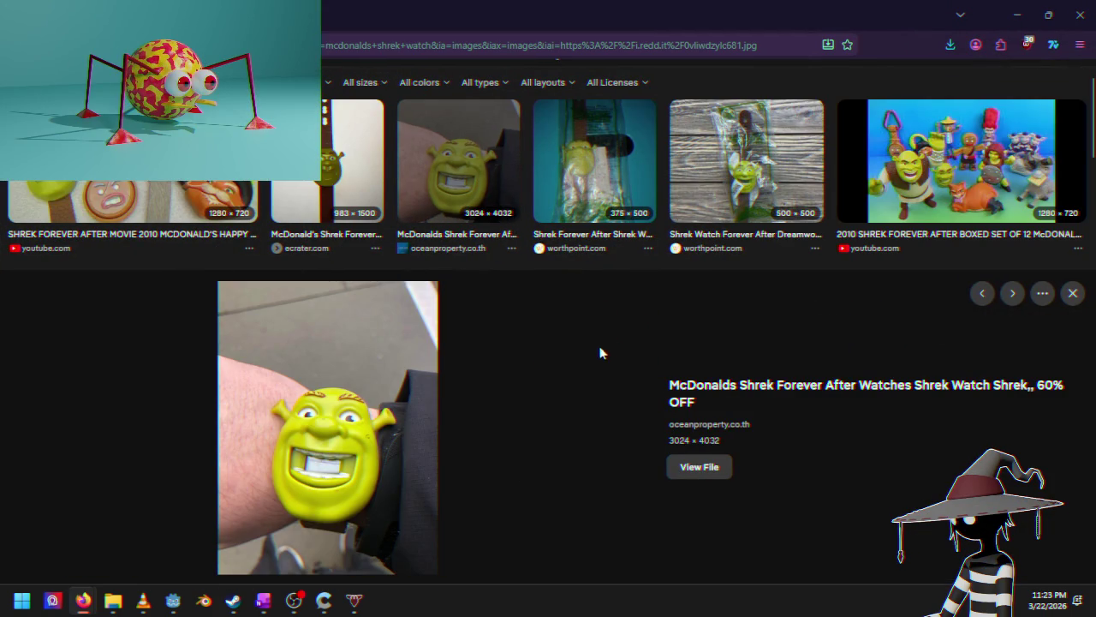
pyautogui.scroll(-3, 514, 379)
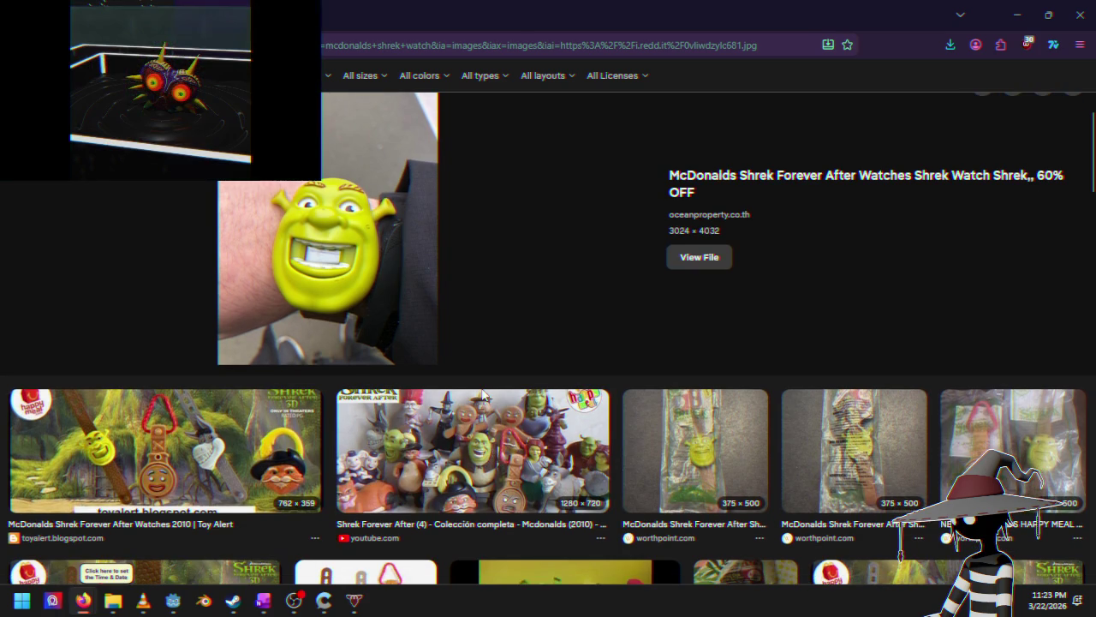
pyautogui.scroll(3, 487, 342)
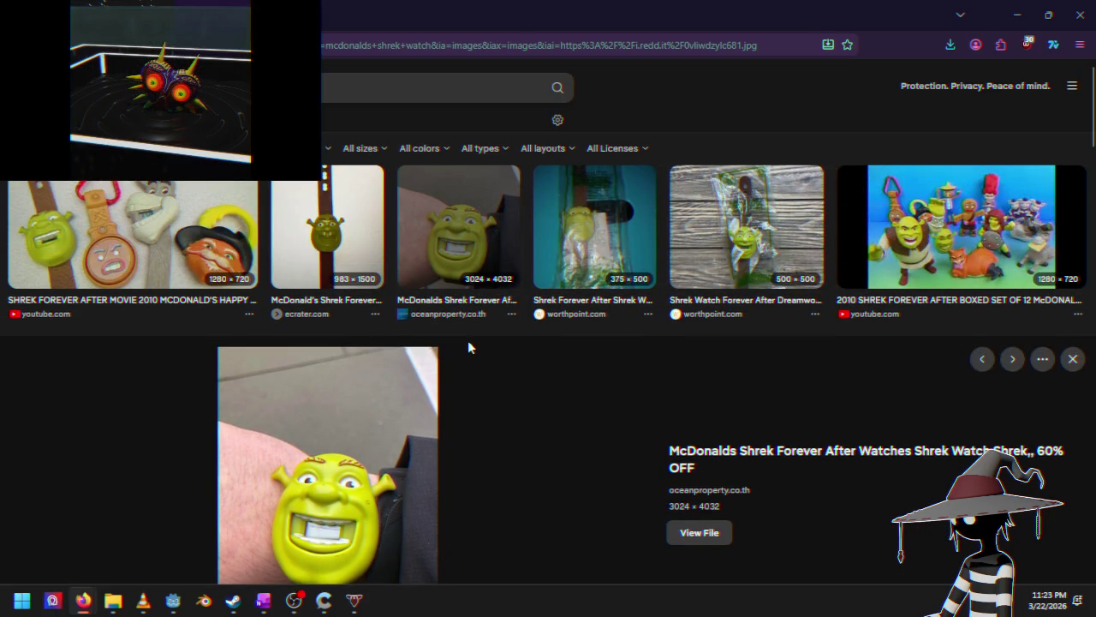
pyautogui.press('Escape')
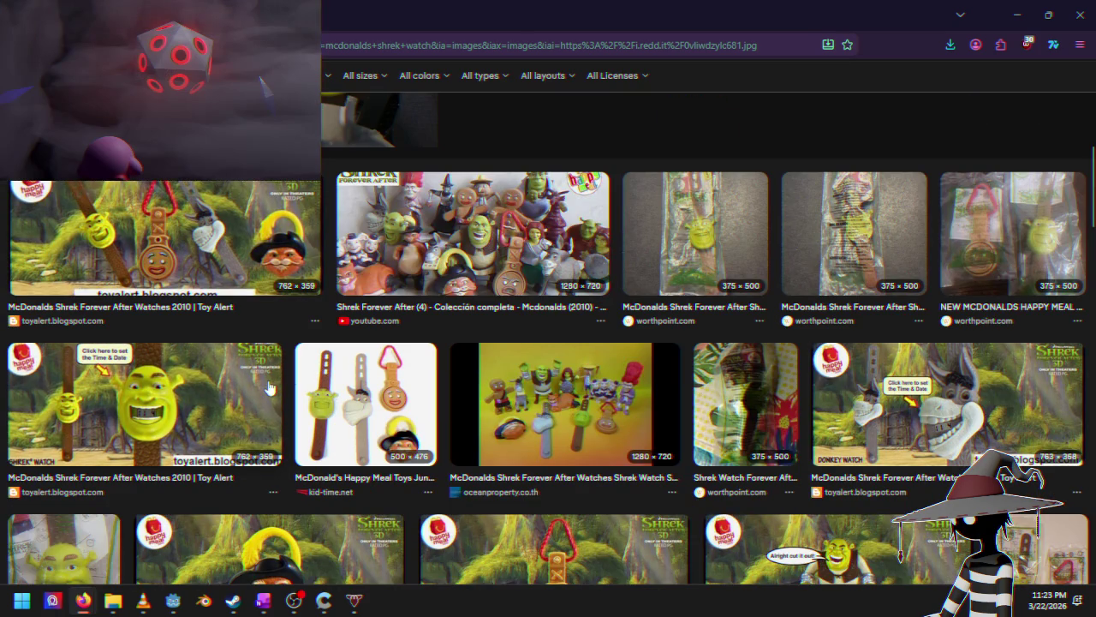
pyautogui.hotkey('alt', 'Right')
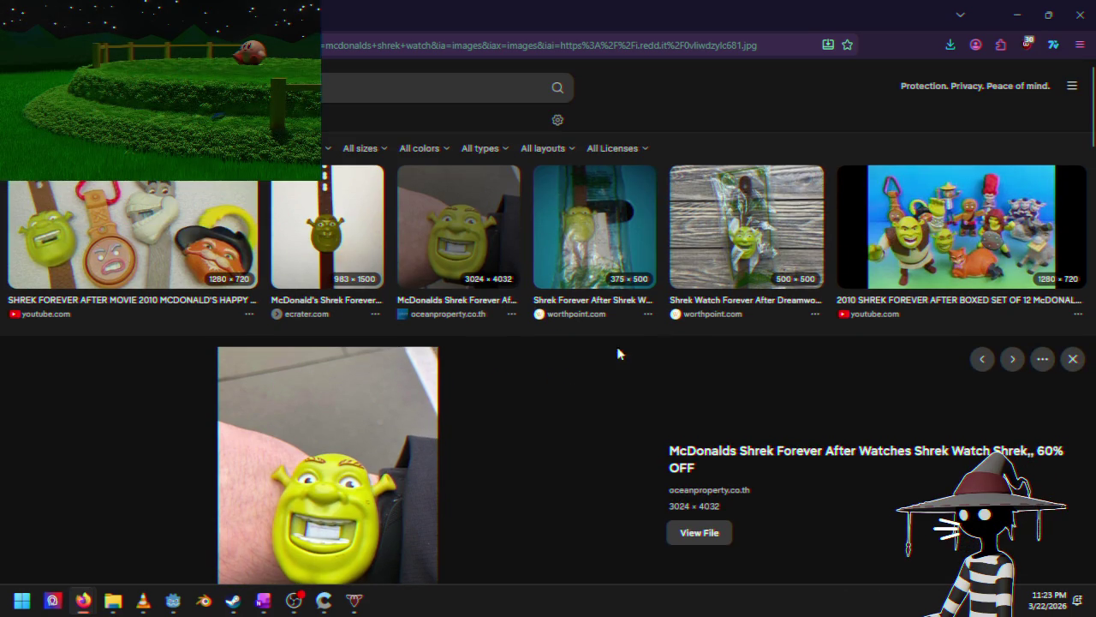
pyautogui.click(1081, 15)
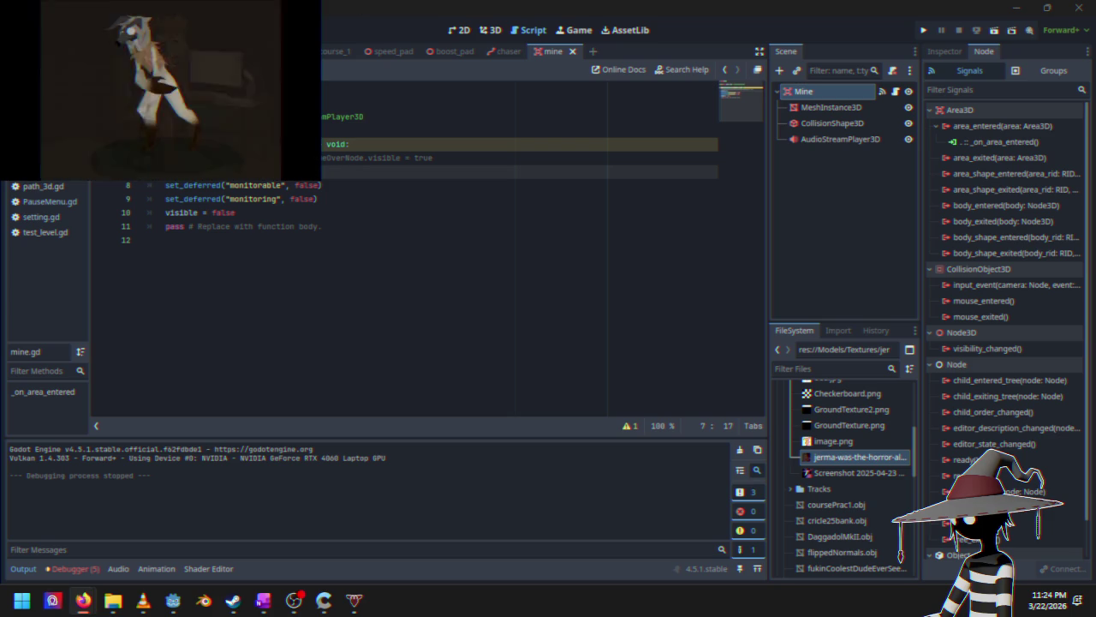
# Step: Uncomment line 6 of mine.gd and replace its game-over statement with a partly typed 'get_' call
pyautogui.click(194, 157)
pyautogui.hotkey('ctrl', 'k')
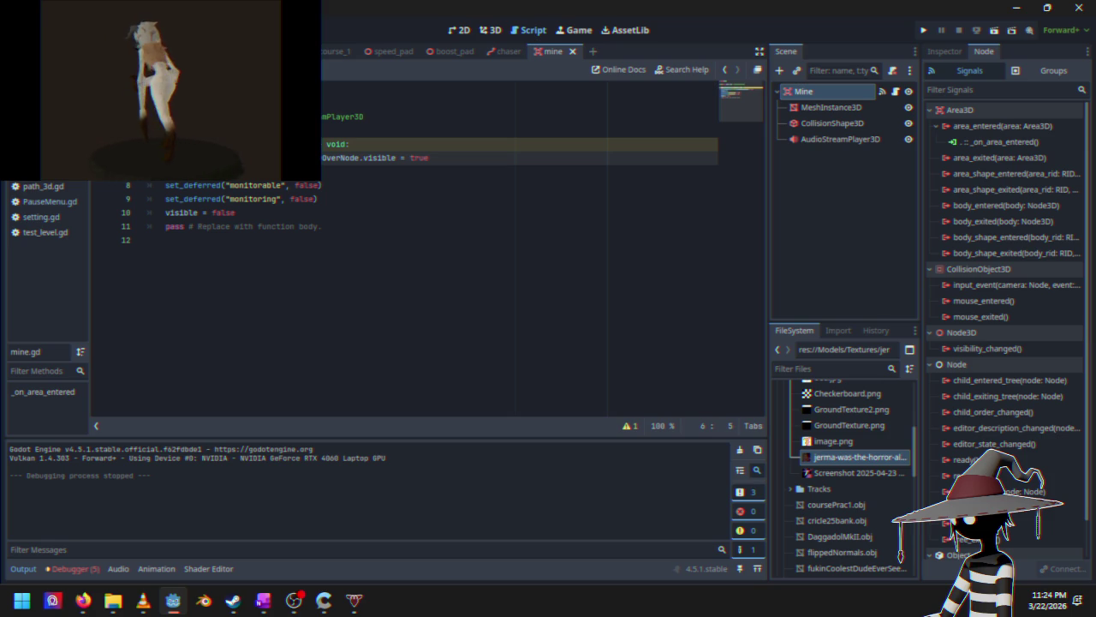
pyautogui.moveTo(167, 158)
pyautogui.mouseDown()
pyautogui.moveTo(460, 147)
pyautogui.moveTo(459, 156)
pyautogui.mouseUp()
pyautogui.press('BackSpace')
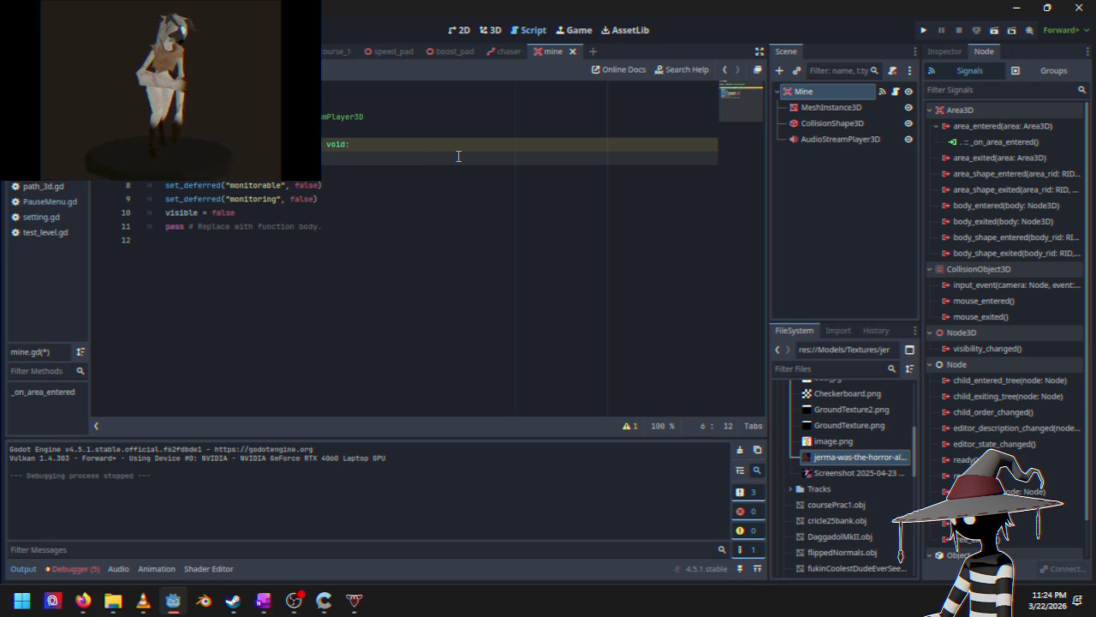
pyautogui.write('ge')
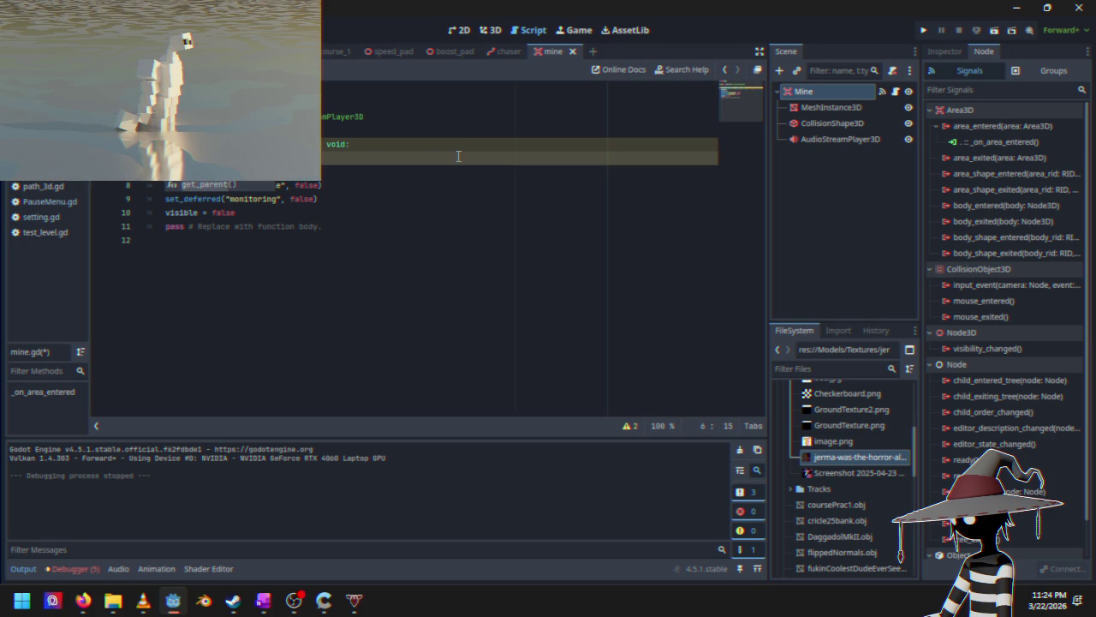
pyautogui.write('t_')
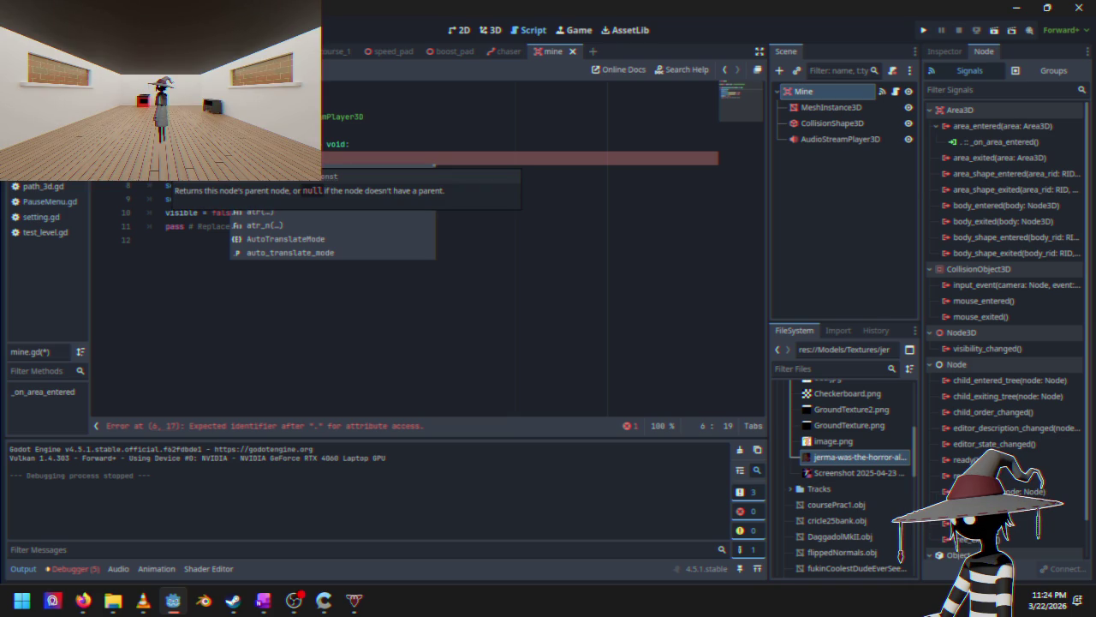
pyautogui.press('BackSpace')
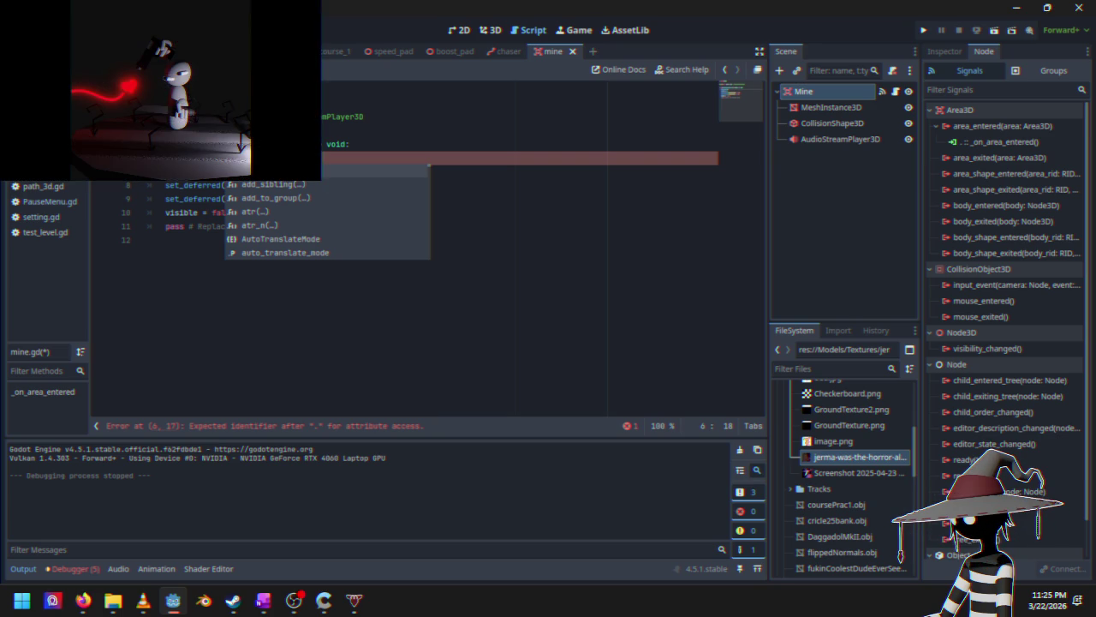
pyautogui.moveTo(337, 51)
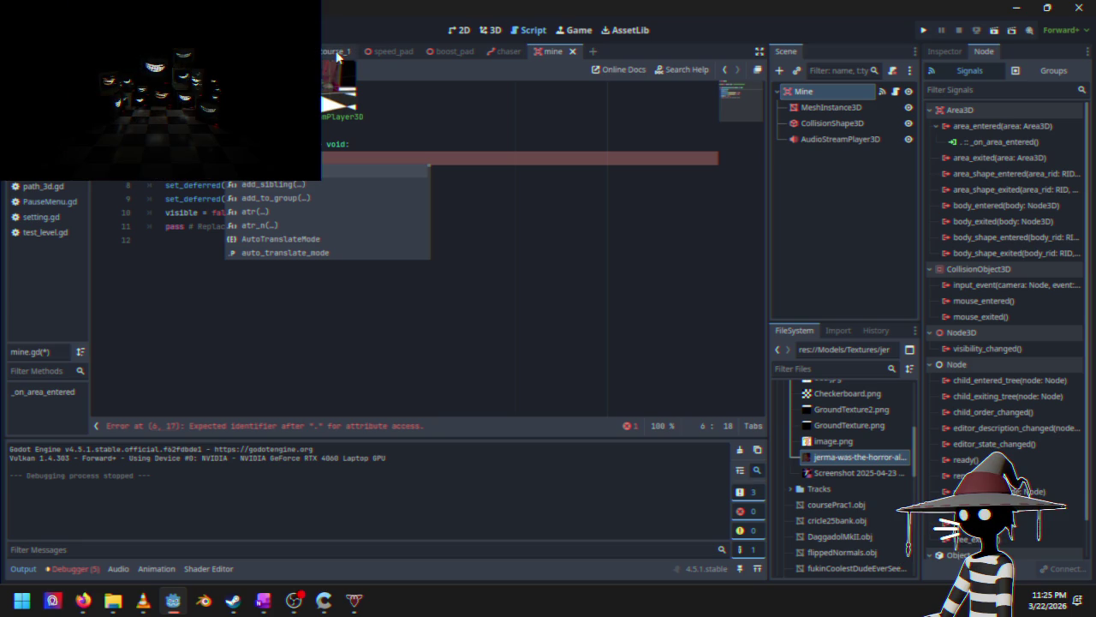
# Step: In course_1.gd, find the GameOverNode variable on line 12 and select 'GameOverNode.visible = true' on line 70
pyautogui.click(340, 53)
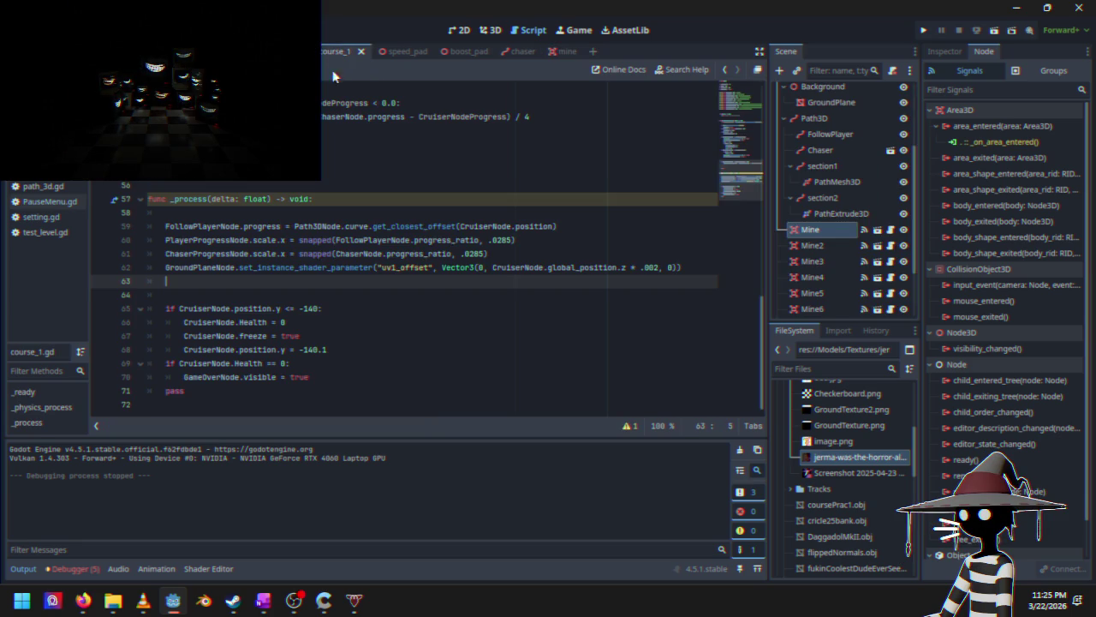
pyautogui.scroll(10, 312, 262)
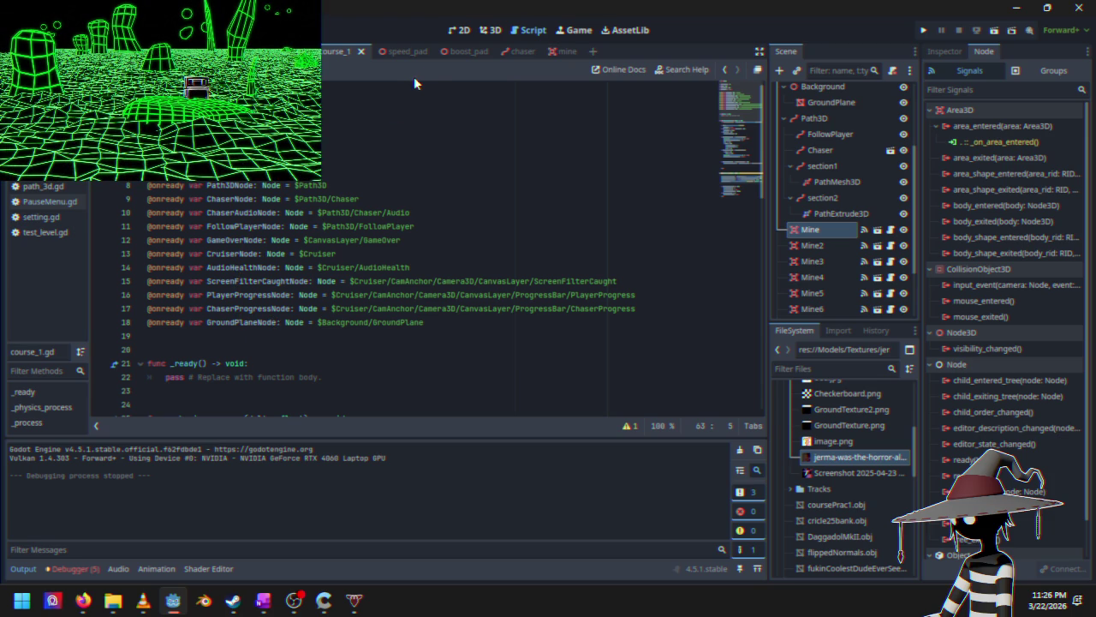
pyautogui.click(487, 32)
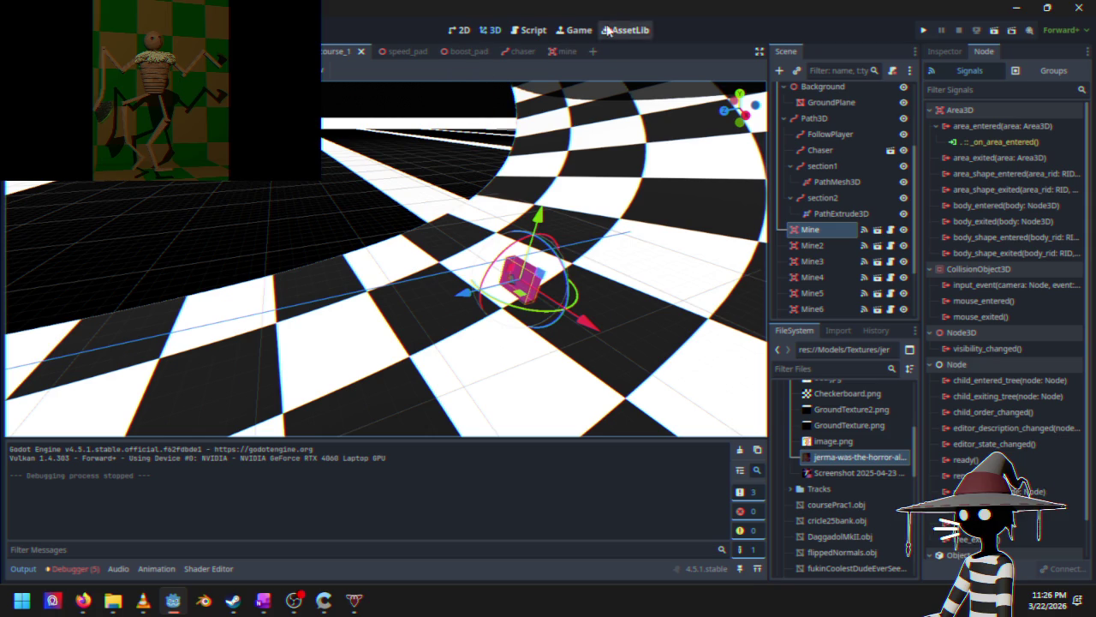
pyautogui.click(527, 37)
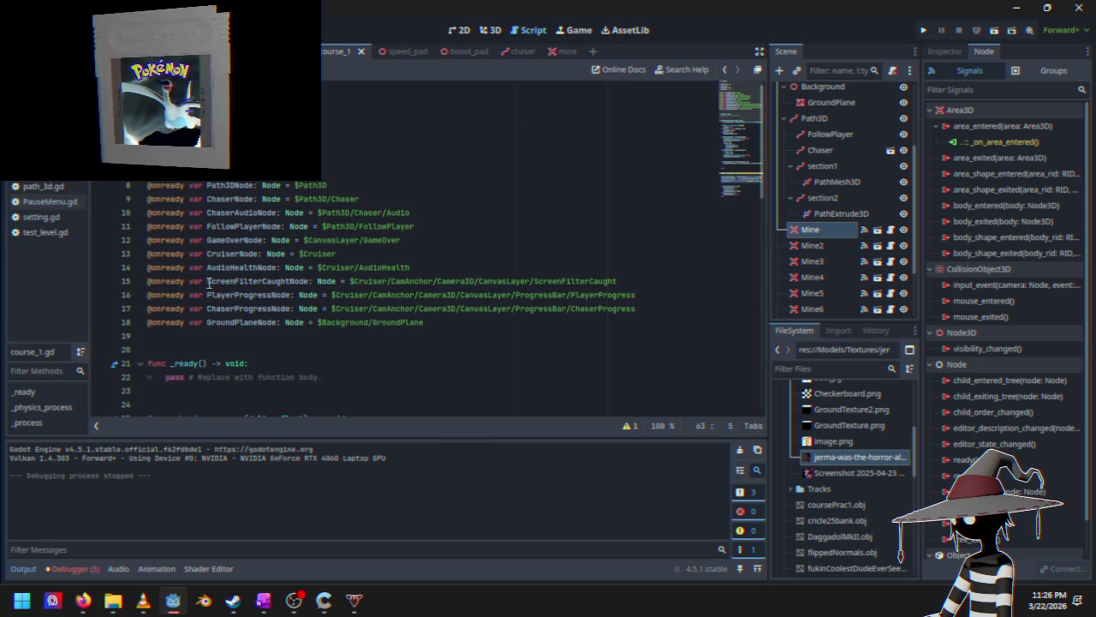
pyautogui.doubleClick(209, 239)
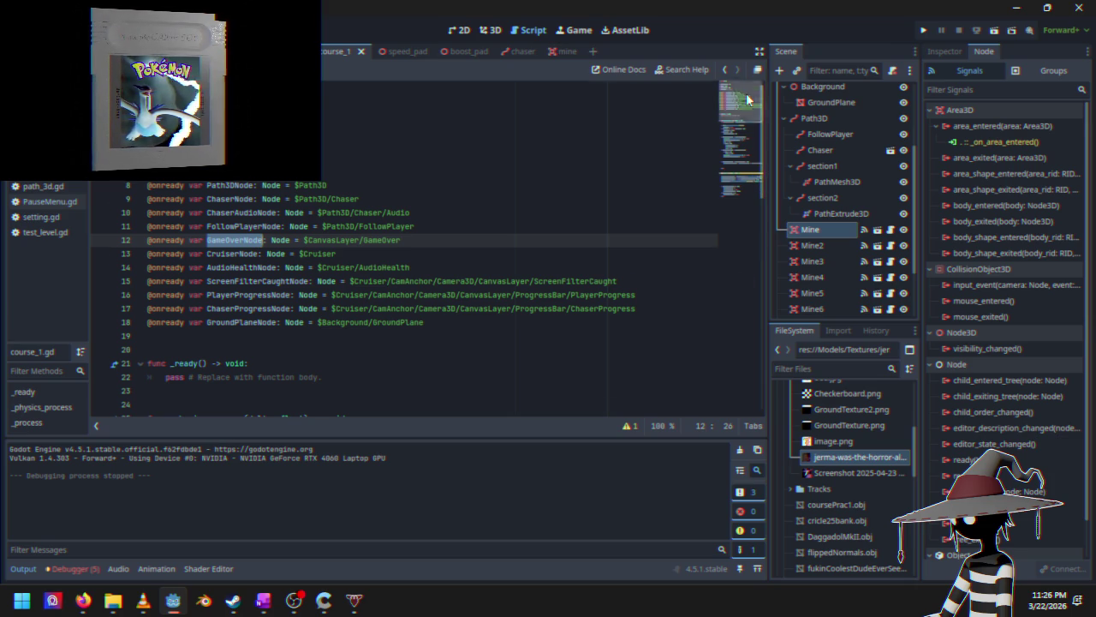
pyautogui.click(724, 193)
pyautogui.click(351, 379)
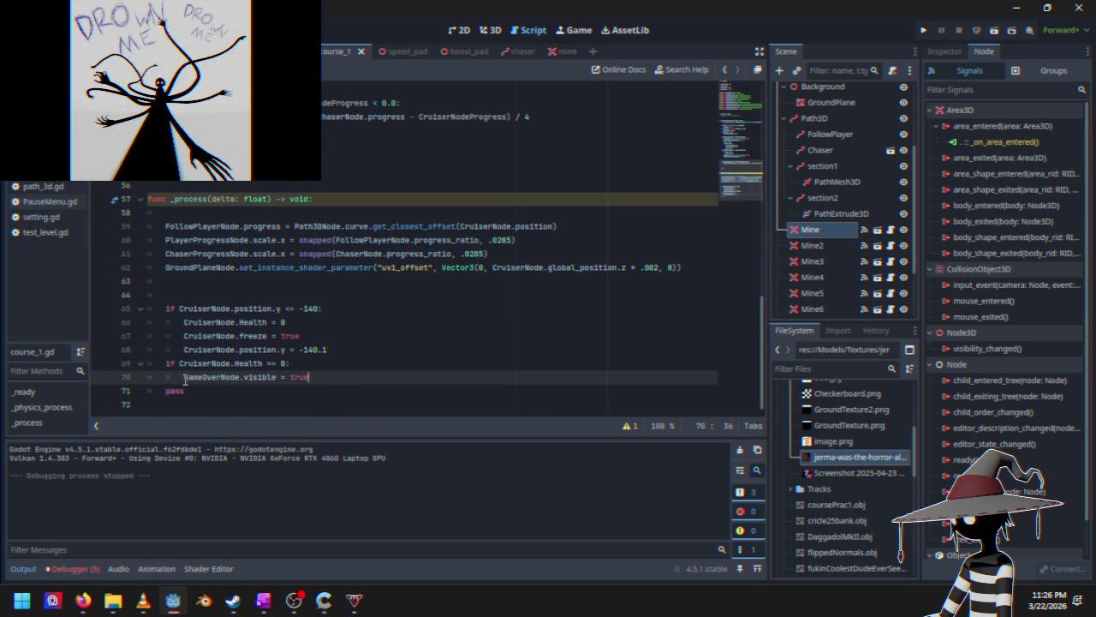
pyautogui.moveTo(184, 378); pyautogui.dragTo(308, 377)
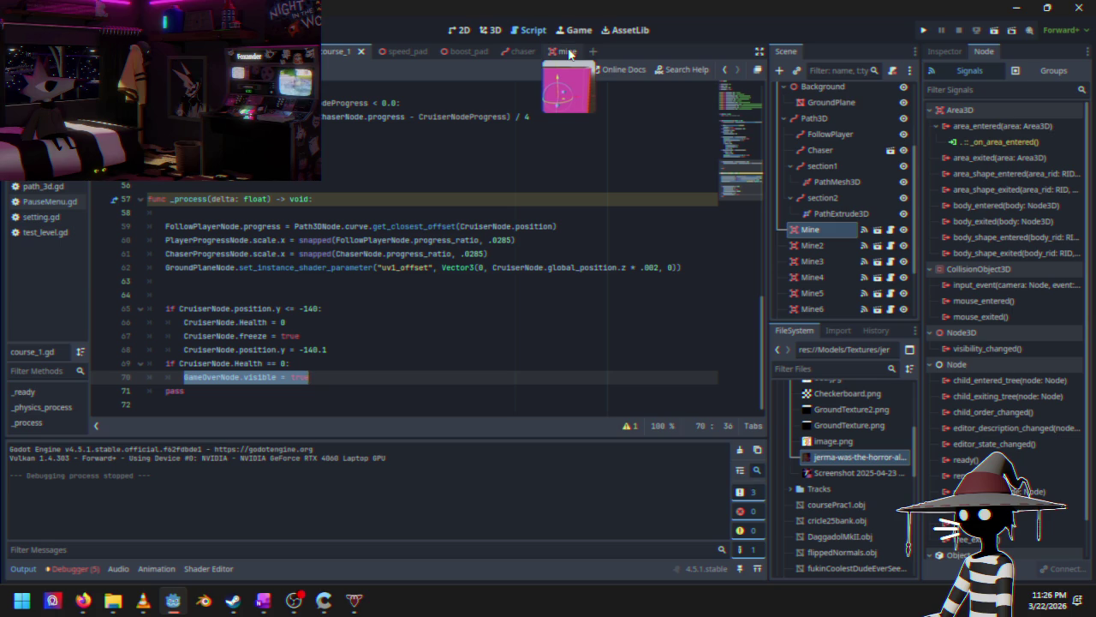
# Step: Restore mine.gd line 6 to the game-over statement ending '= true' and run the project
pyautogui.click(406, 51)
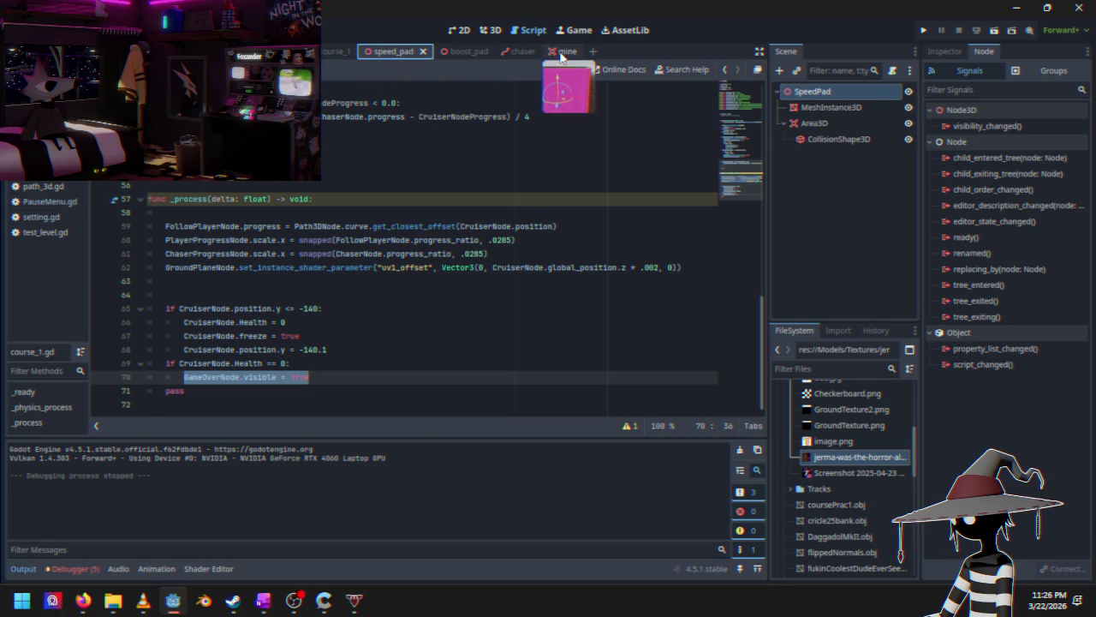
pyautogui.click(565, 52)
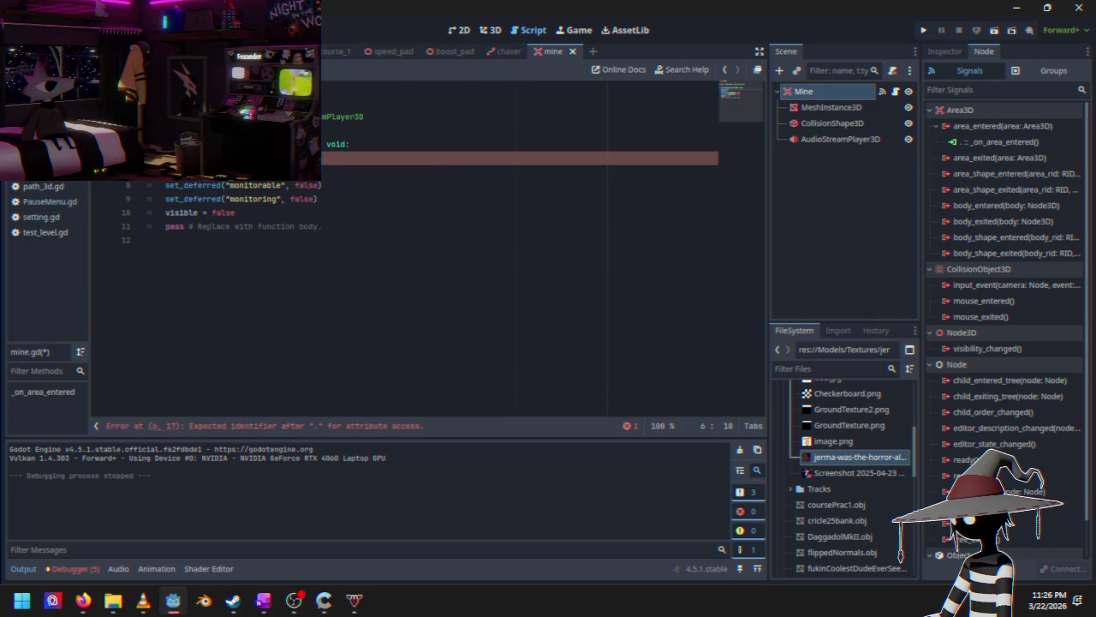
pyautogui.hotkey('ctrl', 'z')
pyautogui.press('Up')
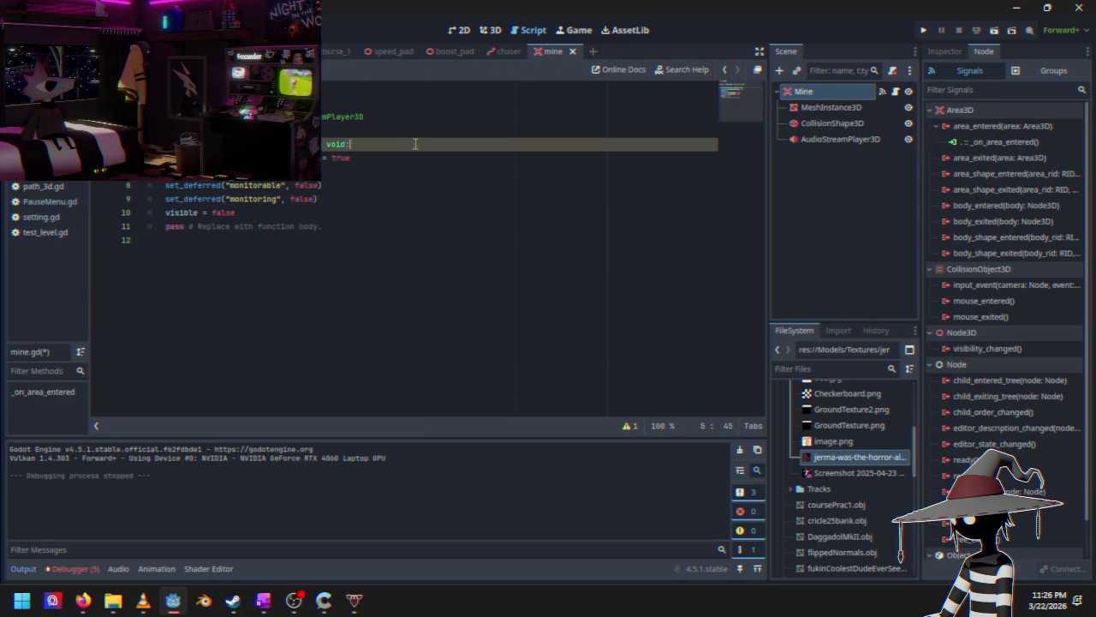
pyautogui.click(923, 30)
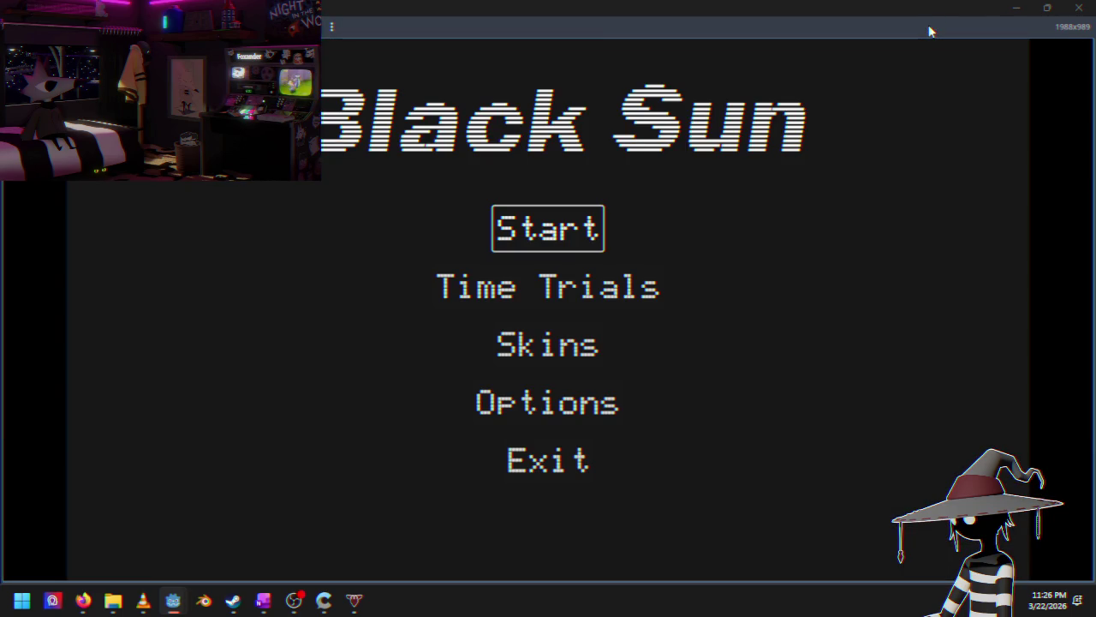
# Step: Start a race, pause it with Esc, and quit from the pause menu back to mine.gd
pyautogui.press('Return')
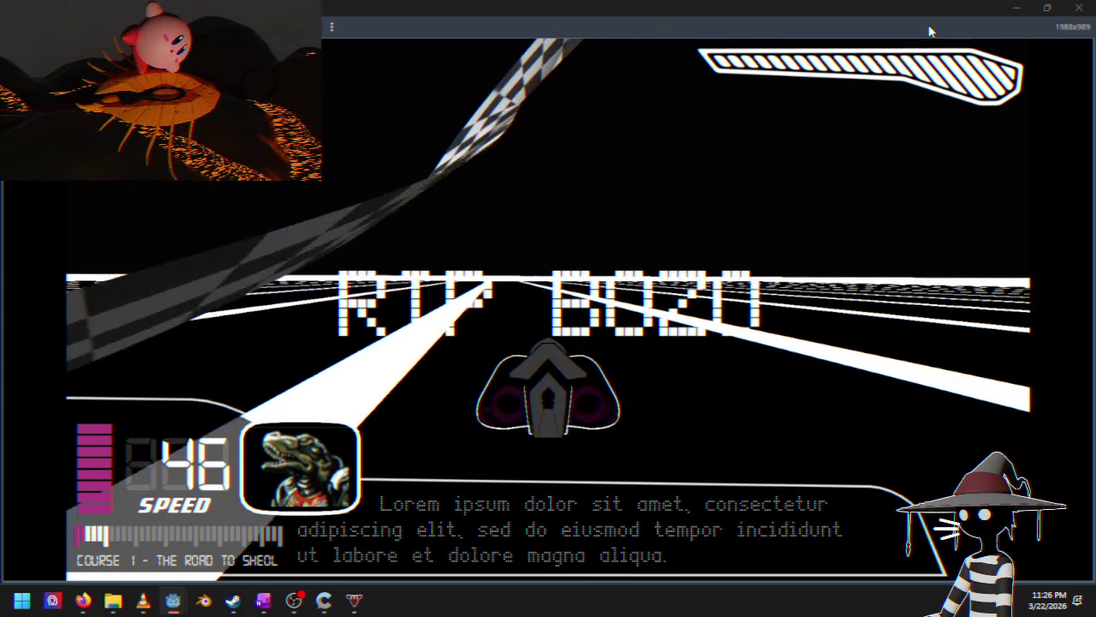
pyautogui.press('Escape')
pyautogui.press('Down')
pyautogui.press('Down')
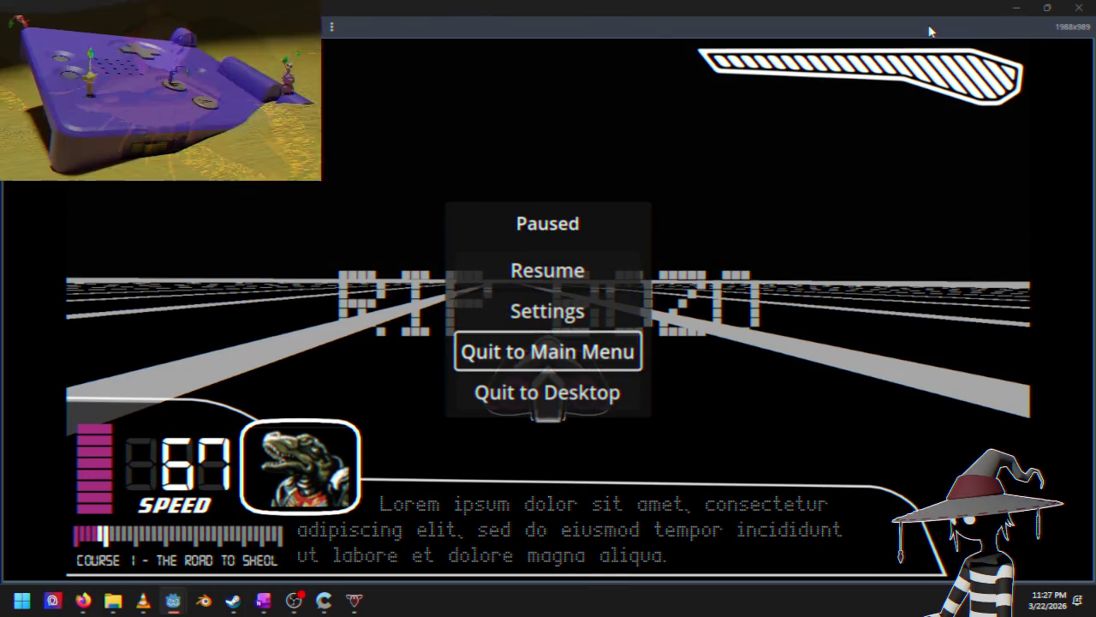
pyautogui.press('Down')
pyautogui.press('Return')
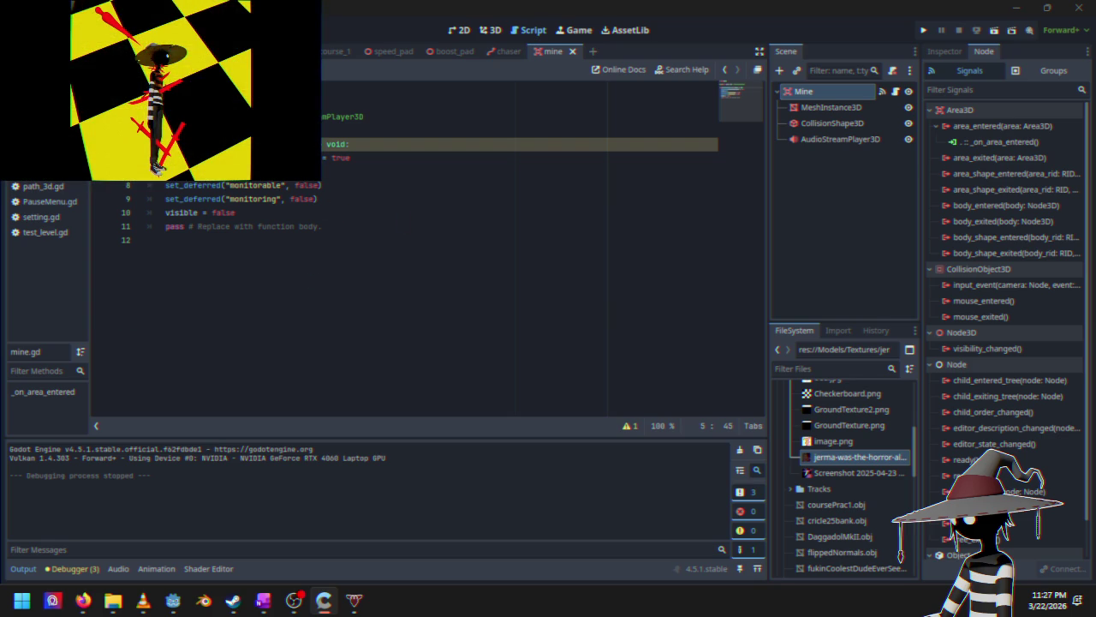
# Step: Open Cruiser.gd and select its four commented impulse, health and audio lines (250–253)
pyautogui.click(336, 51)
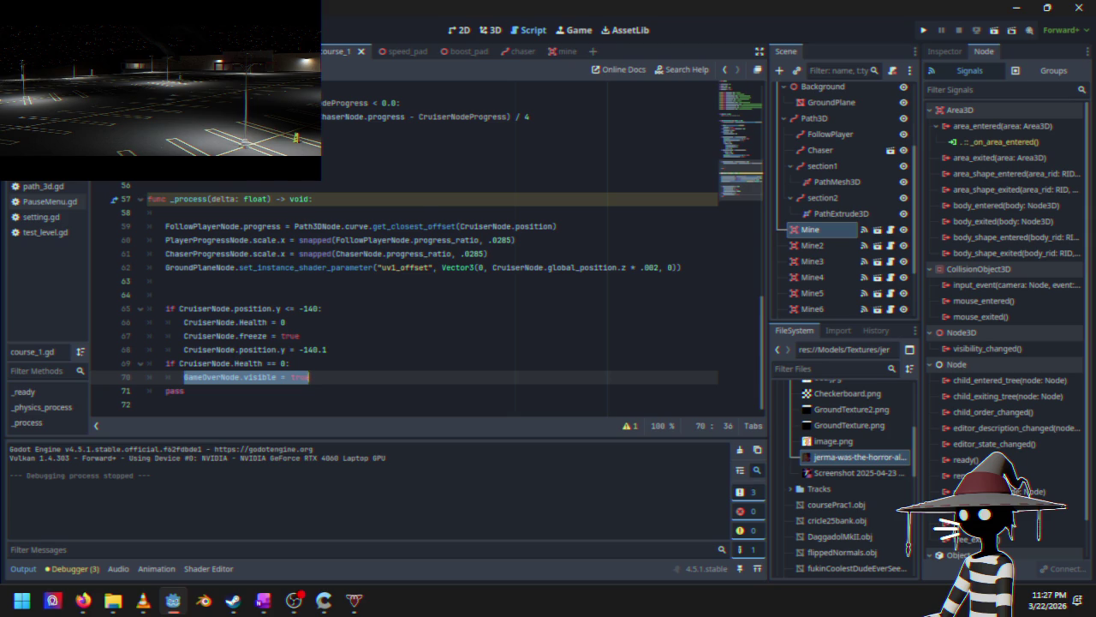
pyautogui.hotkey('alt', 'Left')
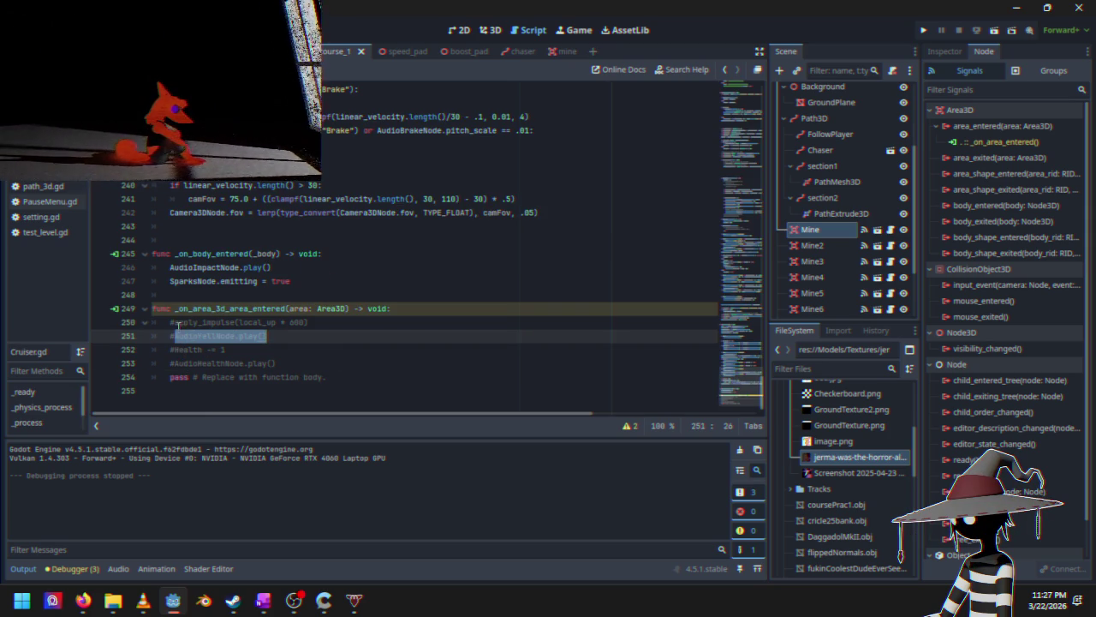
pyautogui.click(171, 322)
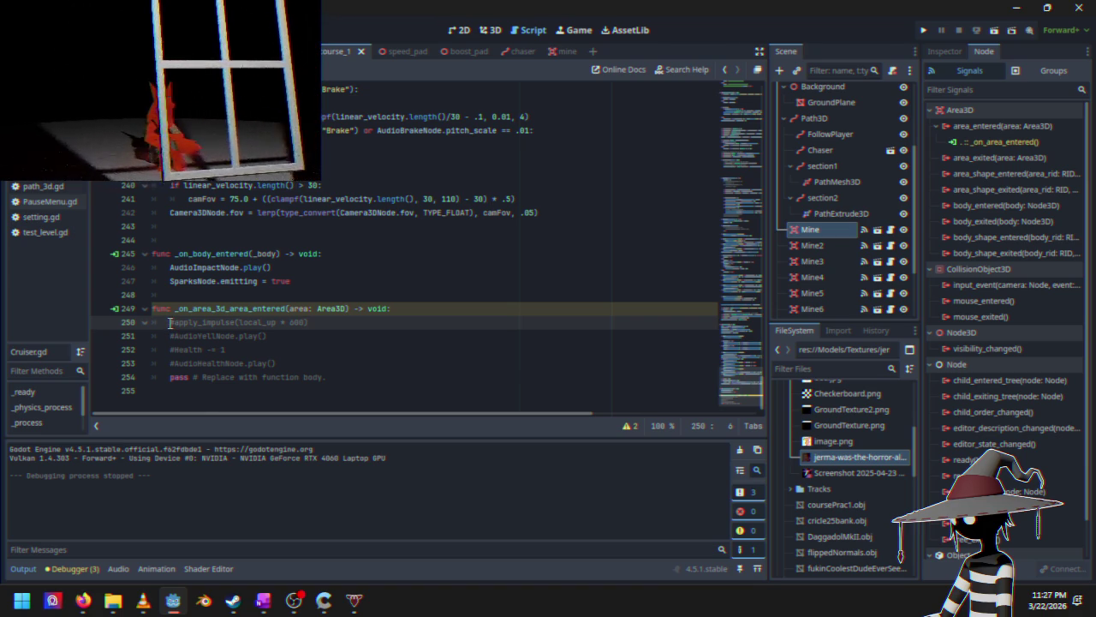
pyautogui.moveTo(169, 322); pyautogui.dragTo(287, 370)
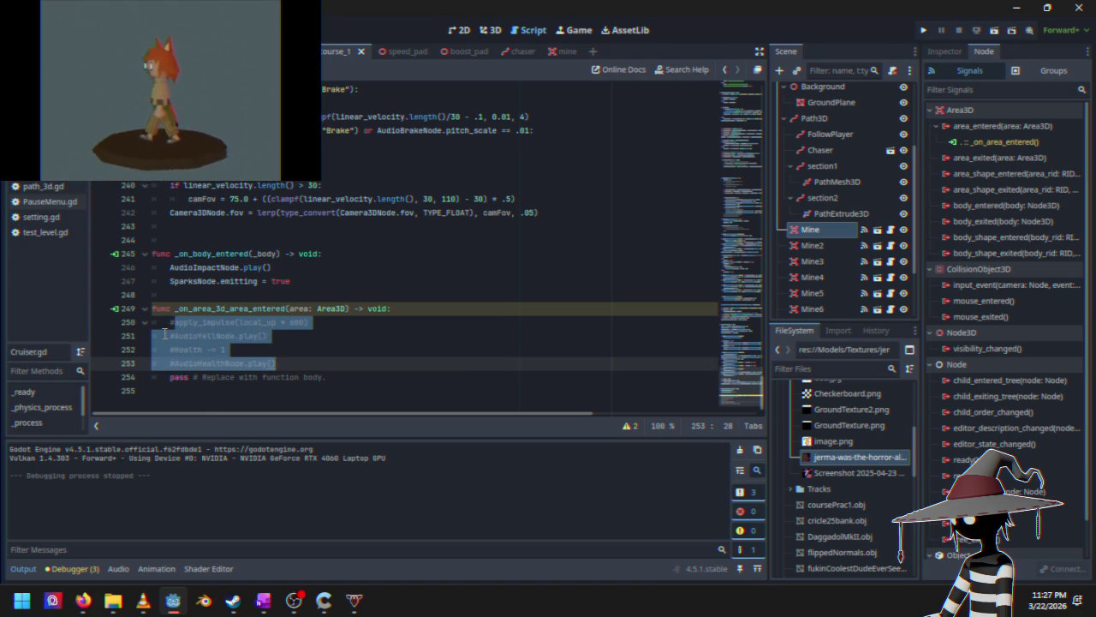
# Step: Replace '= true' in mine.gd with the copied Cruiser lines and uncomment the health and audio lines
pyautogui.click(559, 52)
pyautogui.moveTo(214, 158); pyautogui.dragTo(369, 159)
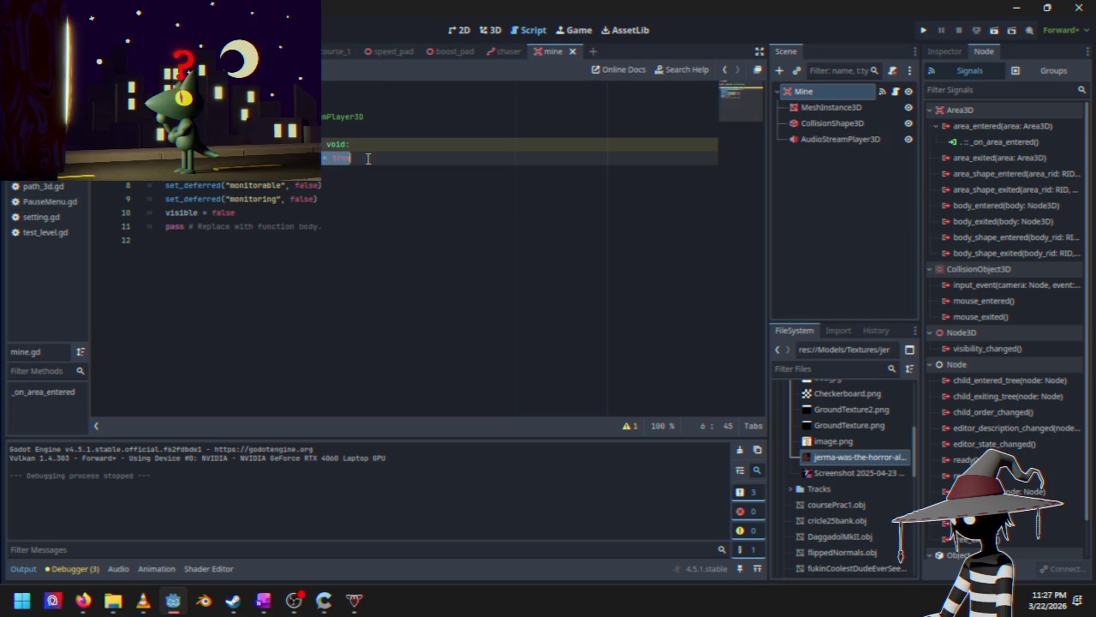
pyautogui.hotkey('ctrl', 'v')
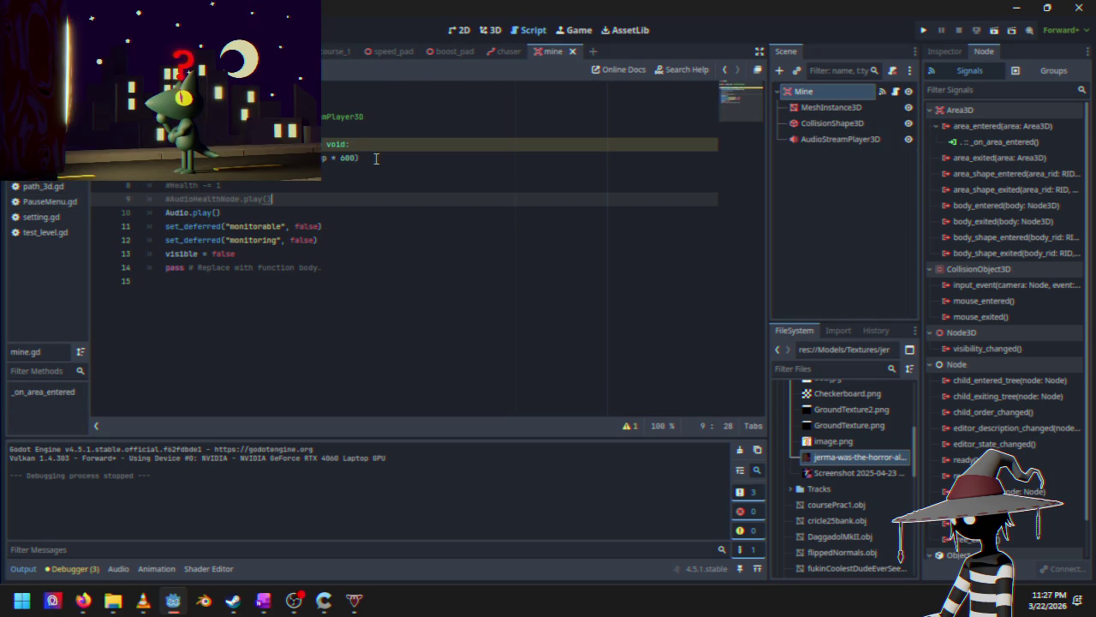
pyautogui.click(184, 172)
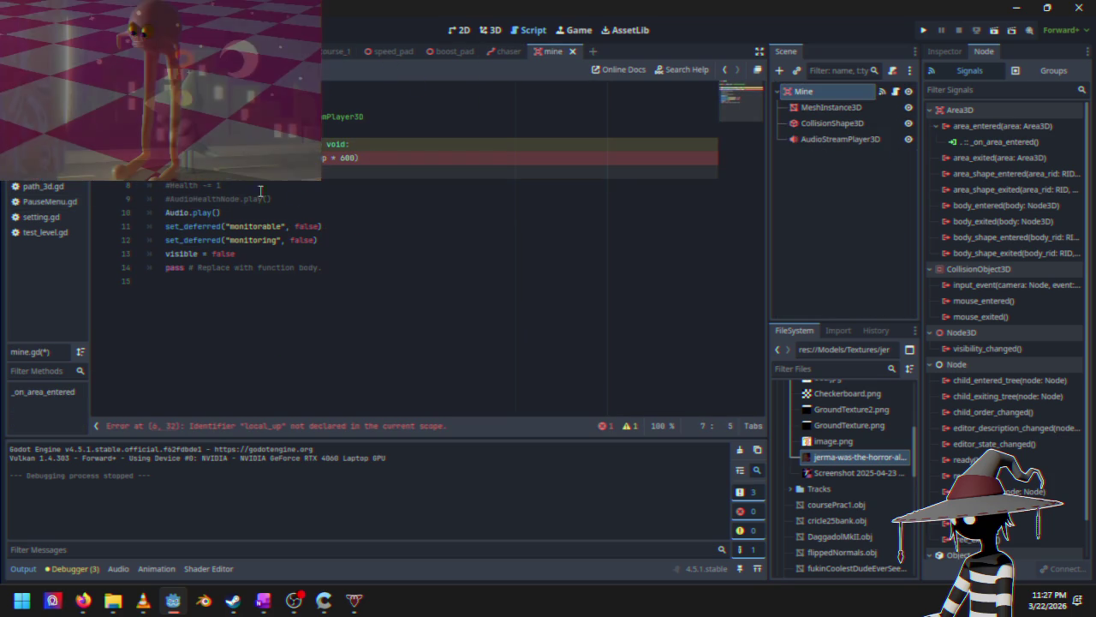
pyautogui.click(170, 185)
pyautogui.press('BackSpace')
pyautogui.click(173, 200)
pyautogui.press('BackSpace')
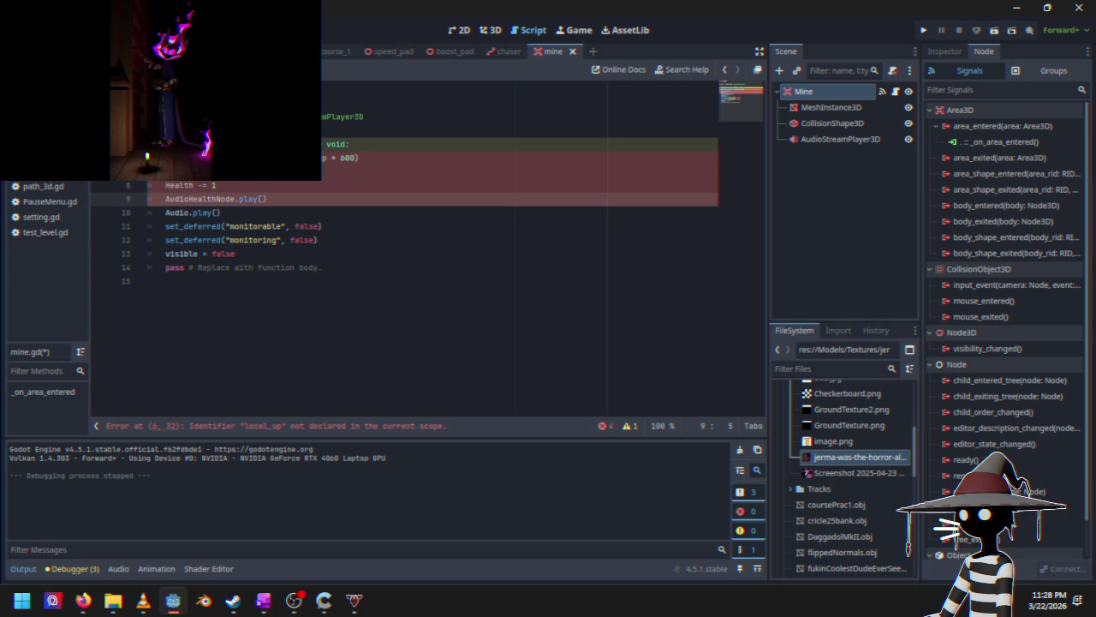
# Step: Edit the line 6 impulse call and prefix lines 7–8 with get_parent().CruiserNode
pyautogui.click(212, 158)
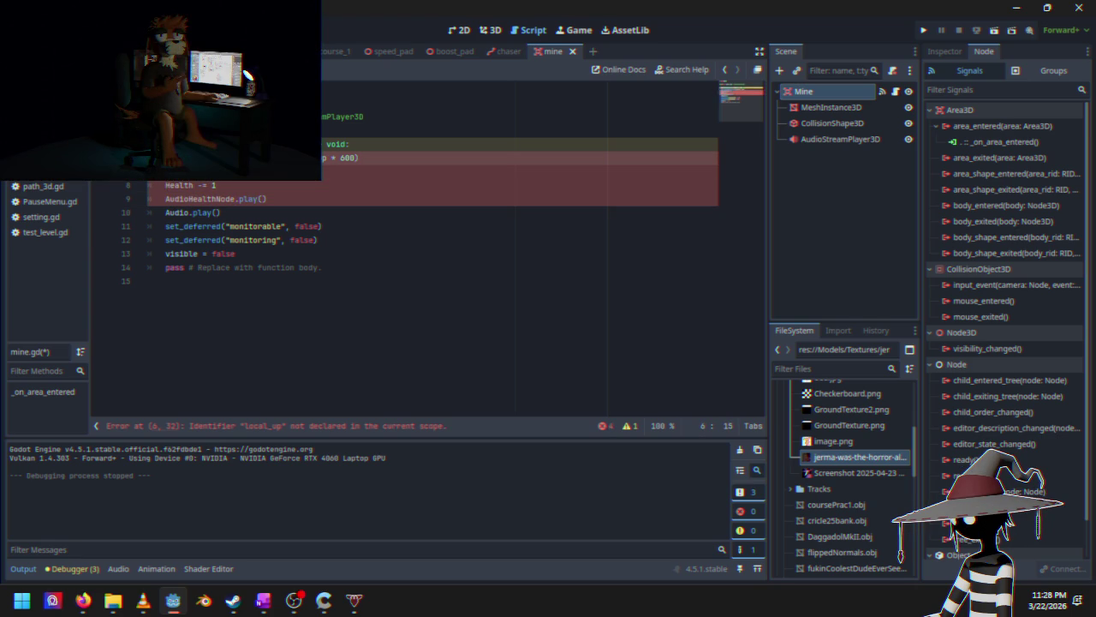
pyautogui.press('Right')
pyautogui.press('Right')
pyautogui.press('Right')
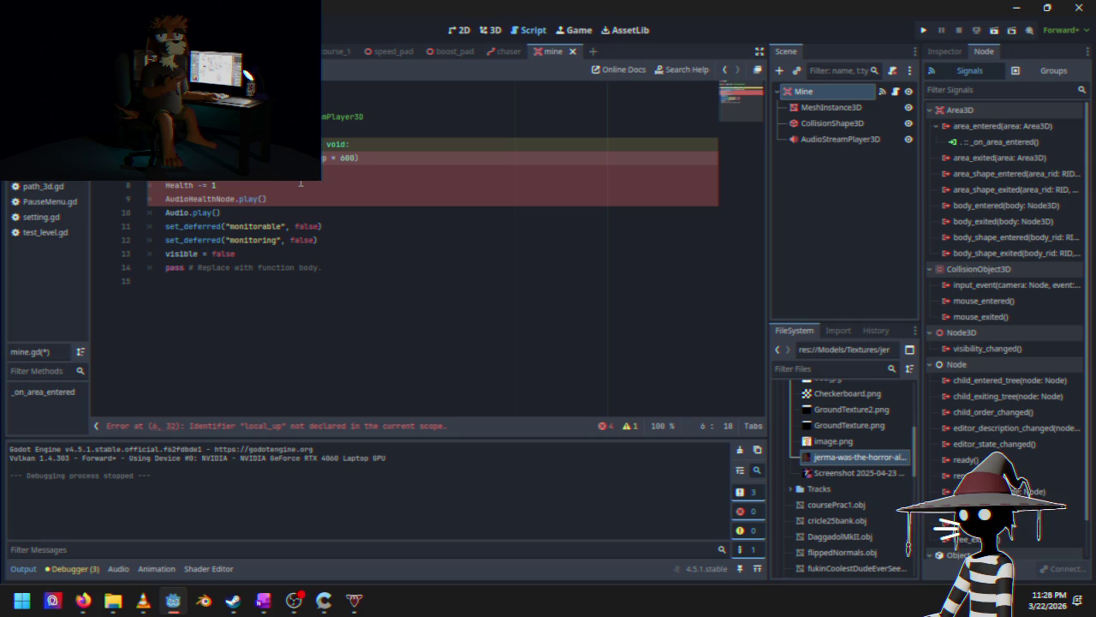
pyautogui.write('sout')
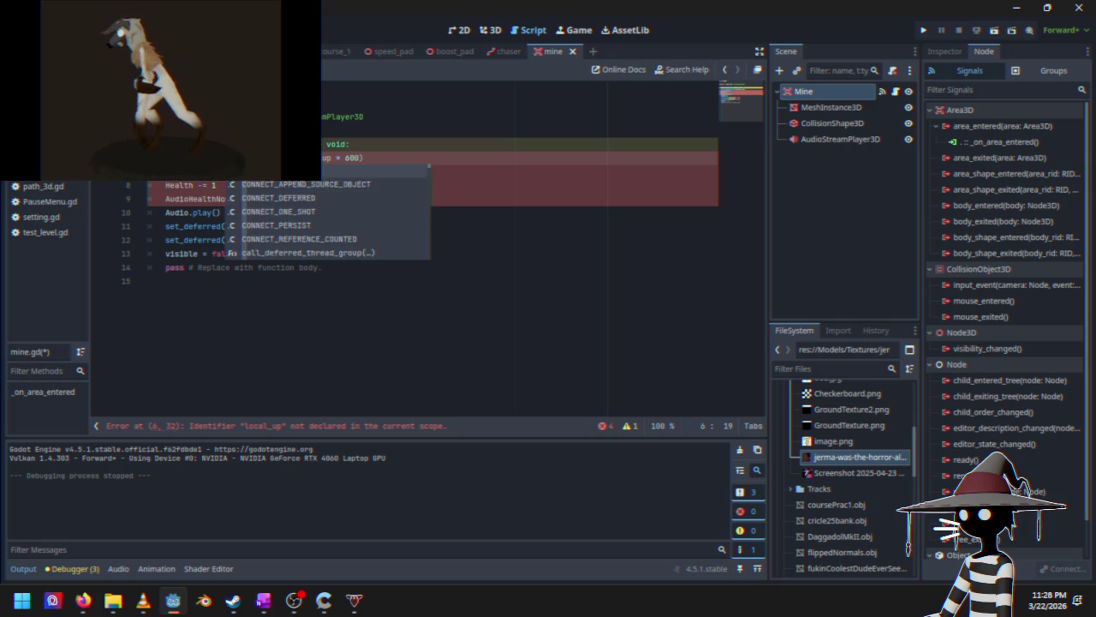
pyautogui.write('hed(')
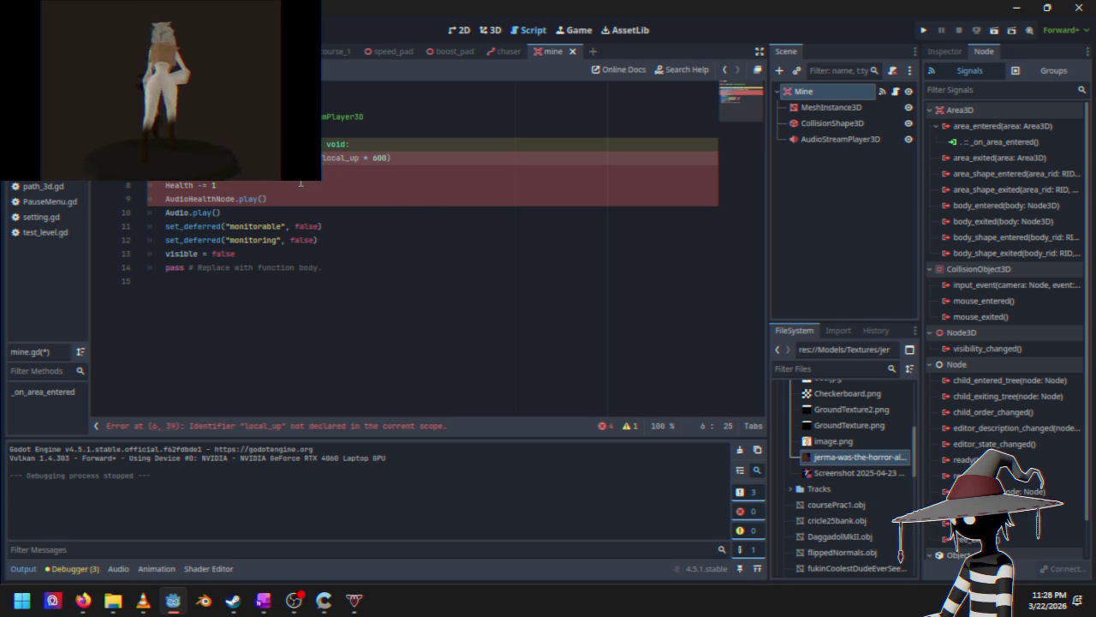
pyautogui.write('cent')
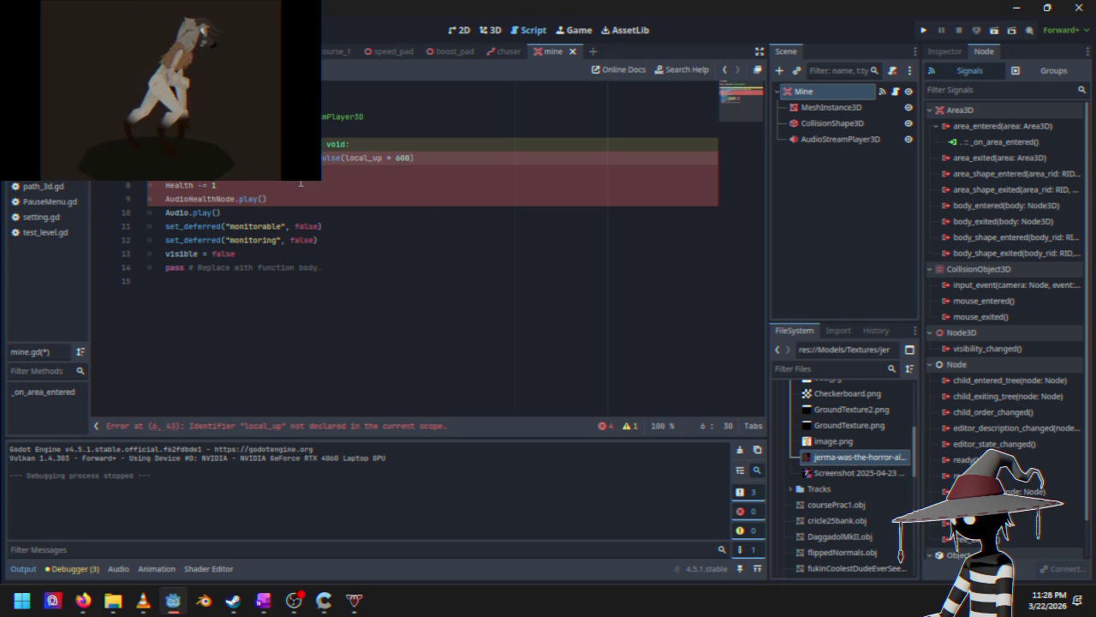
pyautogui.click(179, 143)
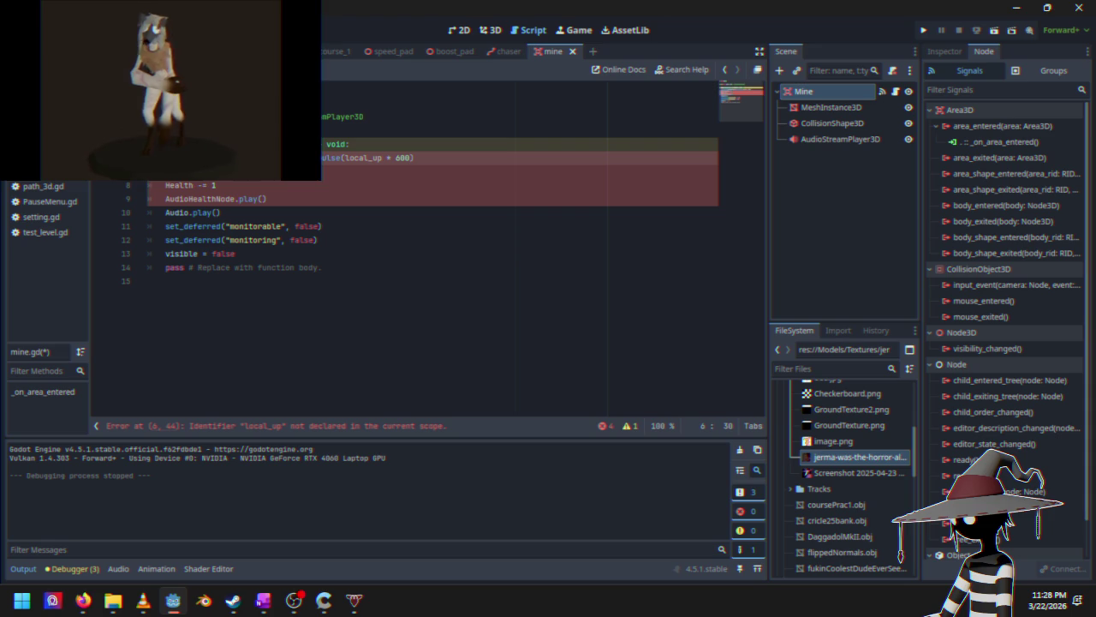
pyautogui.click(150, 158)
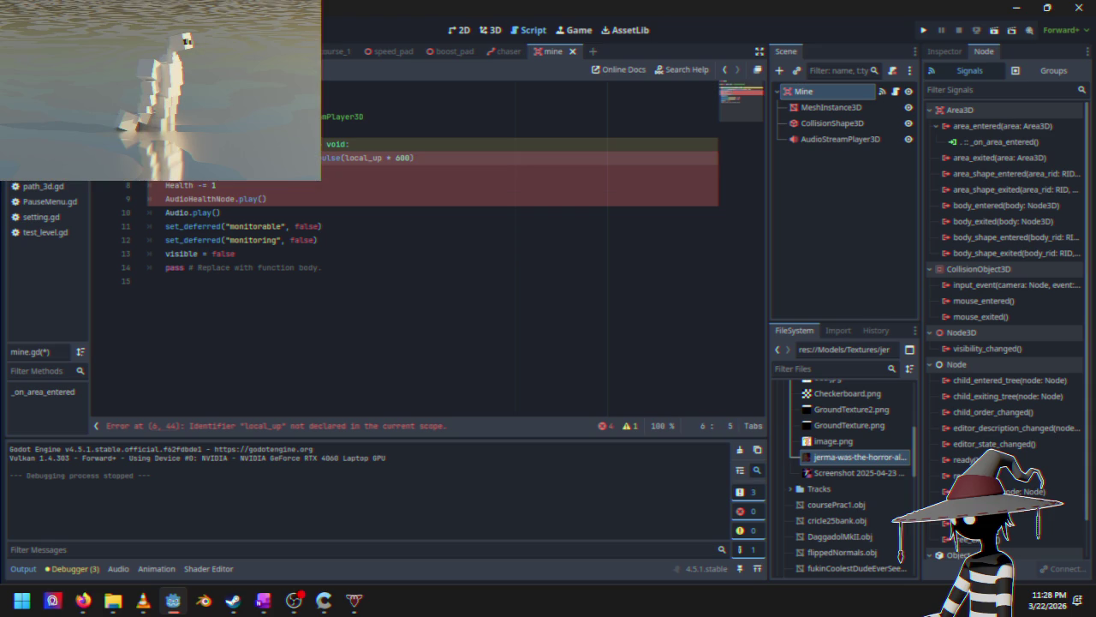
pyautogui.click(165, 171)
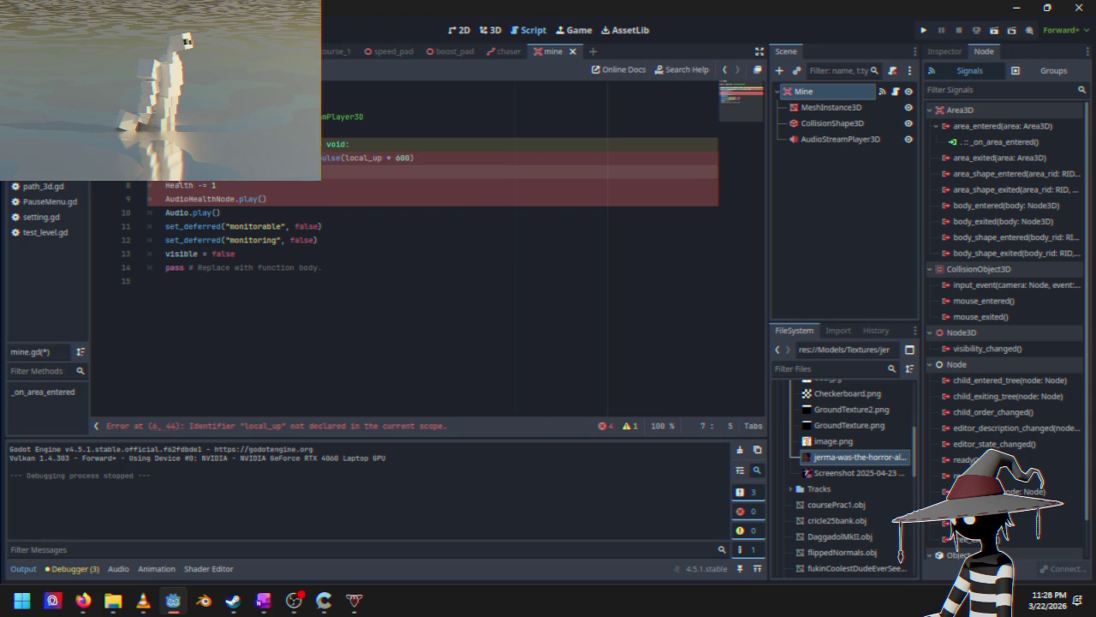
pyautogui.write('get_parent().CruiserNode.')
pyautogui.click(165, 185)
pyautogui.write('get_parent().CruiserNode.')
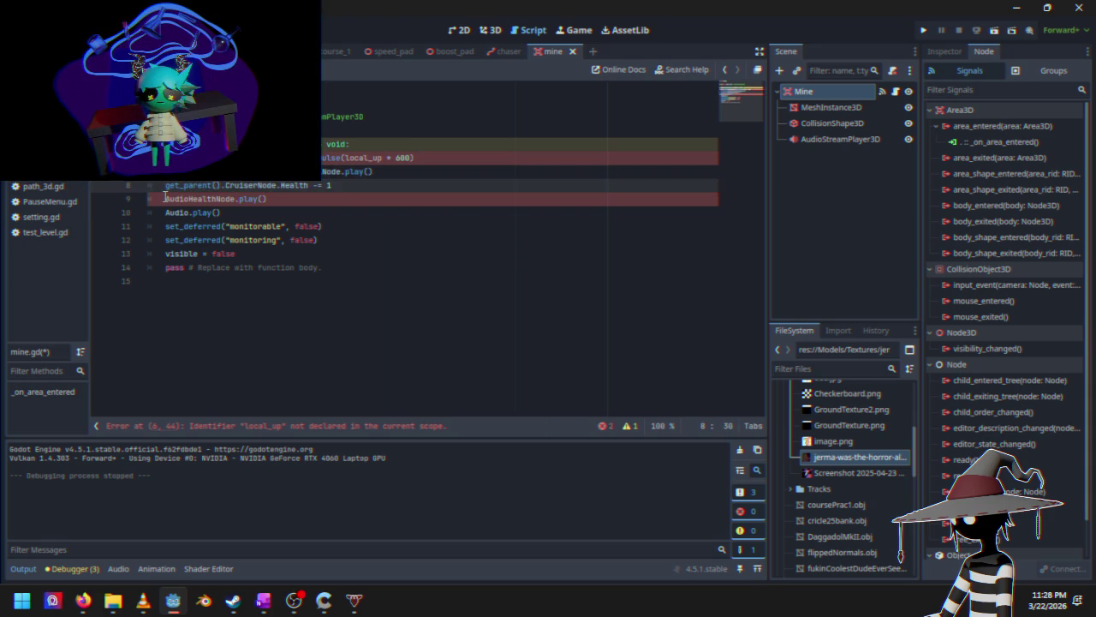
# Step: Prefix AudioHealthNode.play() on line 9 with get_parent().CruiserNode. and insert a blank line after line 3
pyautogui.click(166, 198)
pyautogui.write('get_parent().CruiserNode.')
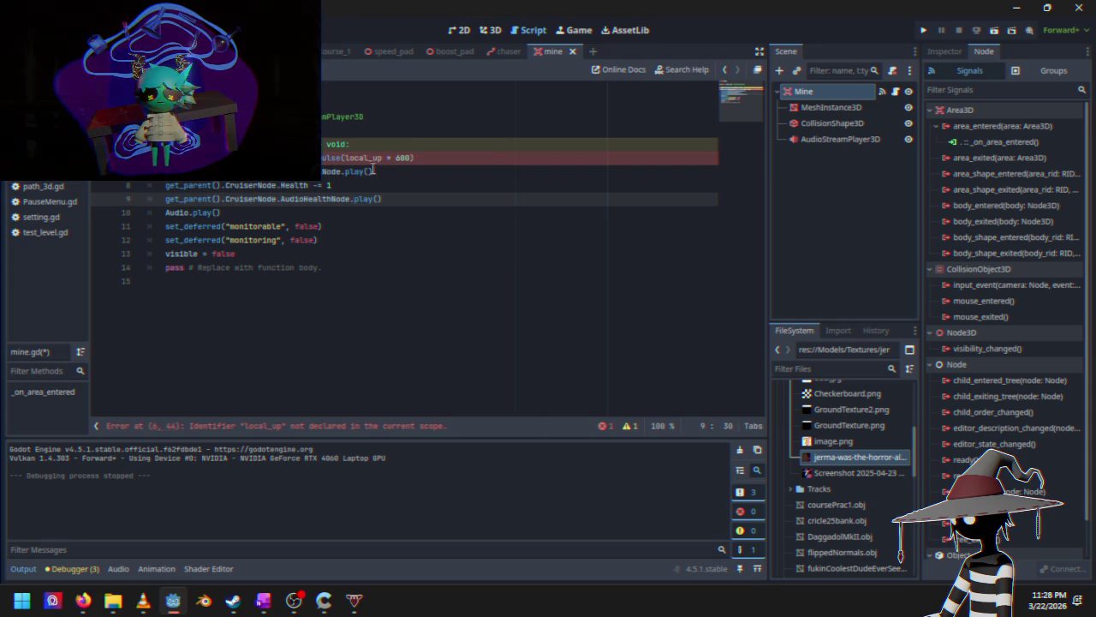
pyautogui.click(322, 171)
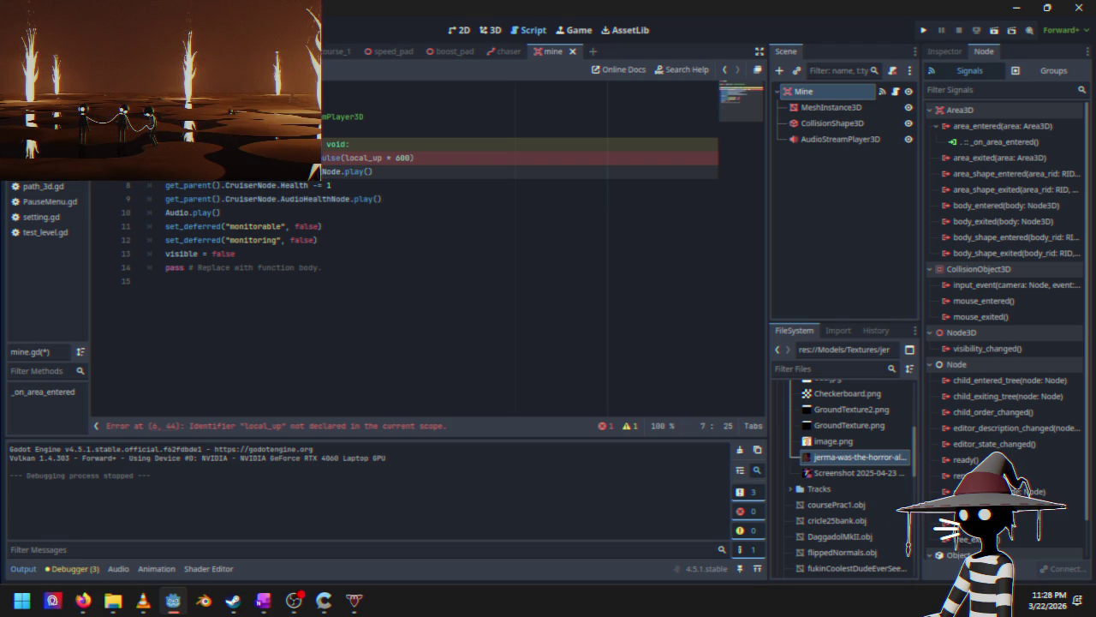
pyautogui.click(319, 157)
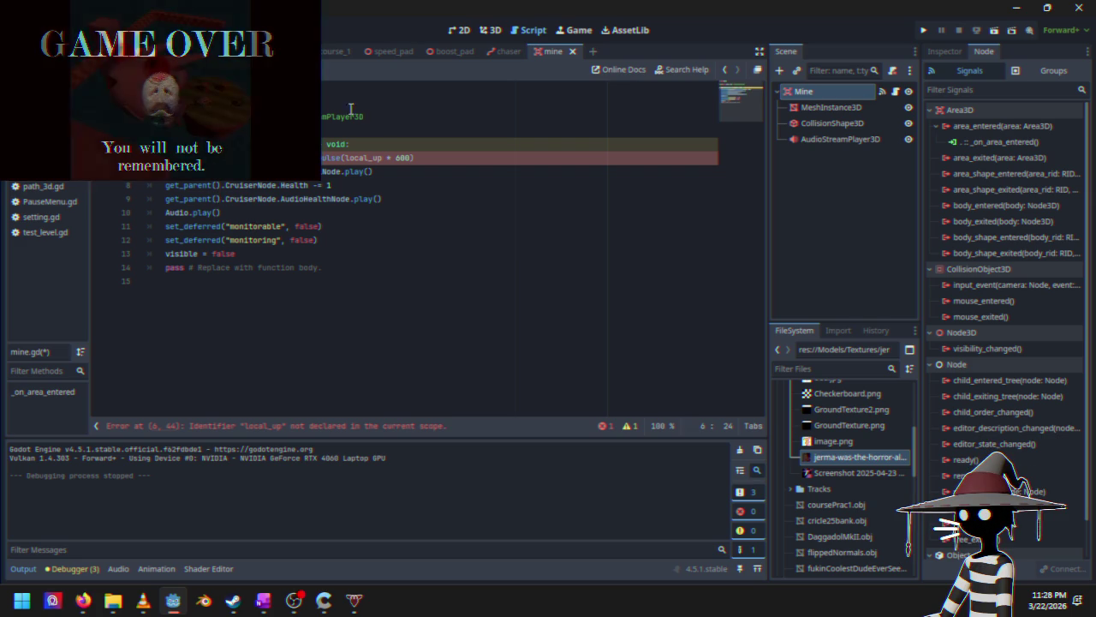
pyautogui.click(403, 117)
pyautogui.press('Return')
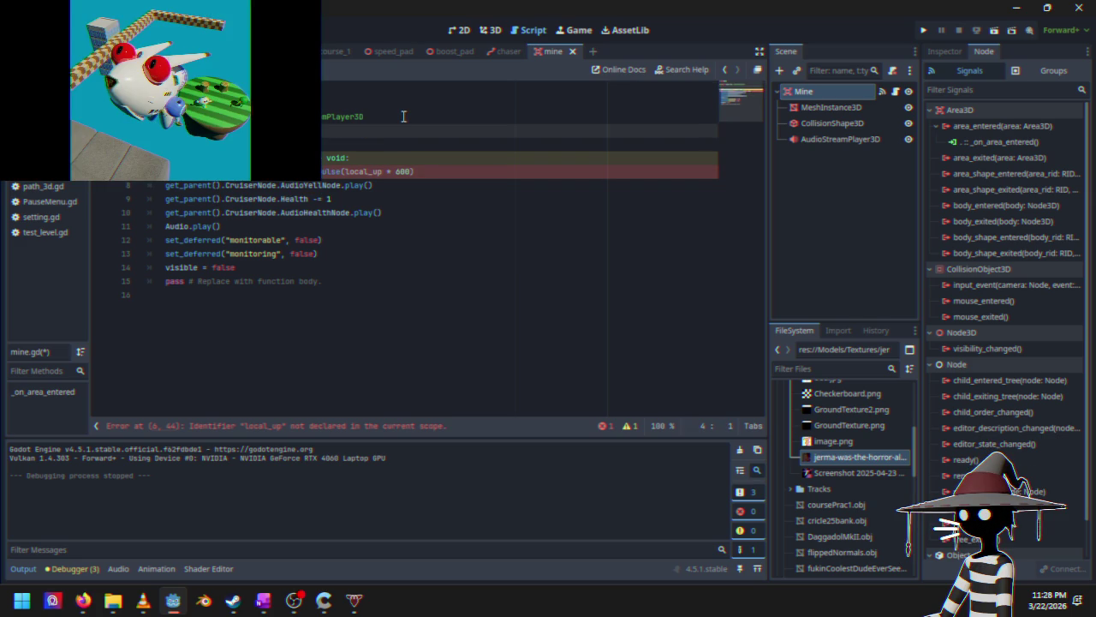
pyautogui.write('@ex')
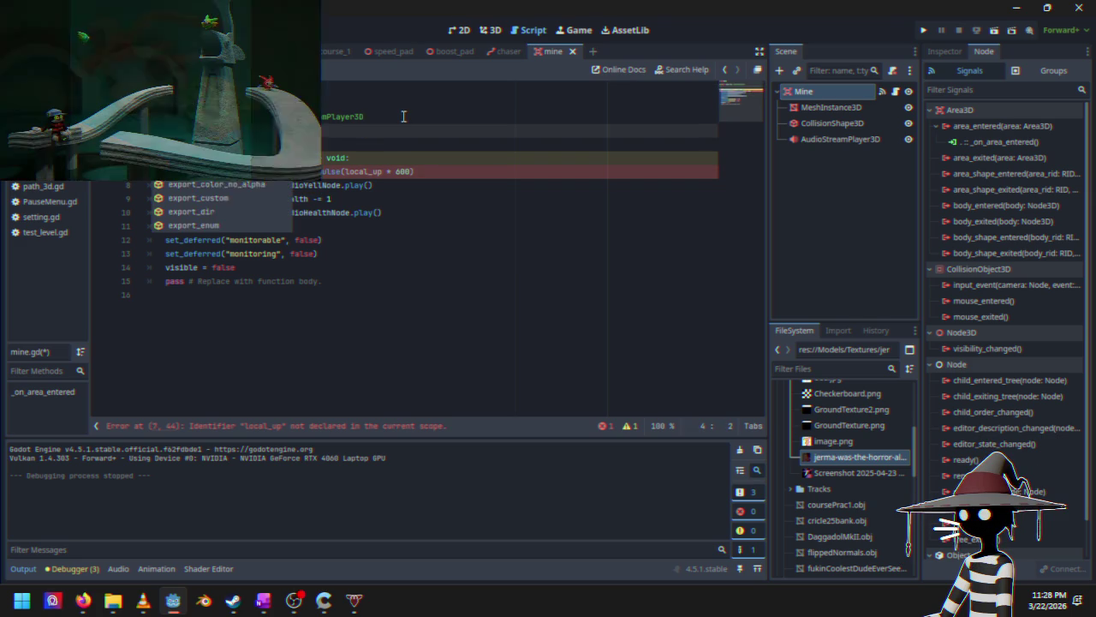
pyautogui.press('BackSpace')
pyautogui.press('BackSpace')
pyautogui.write('onready')
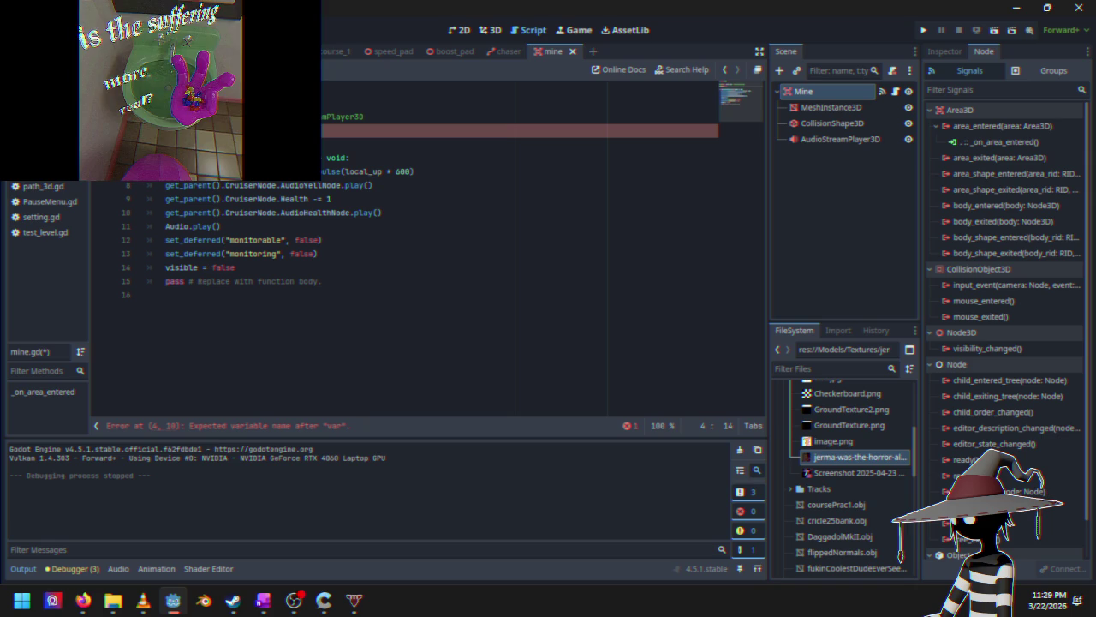
pyautogui.write('var')
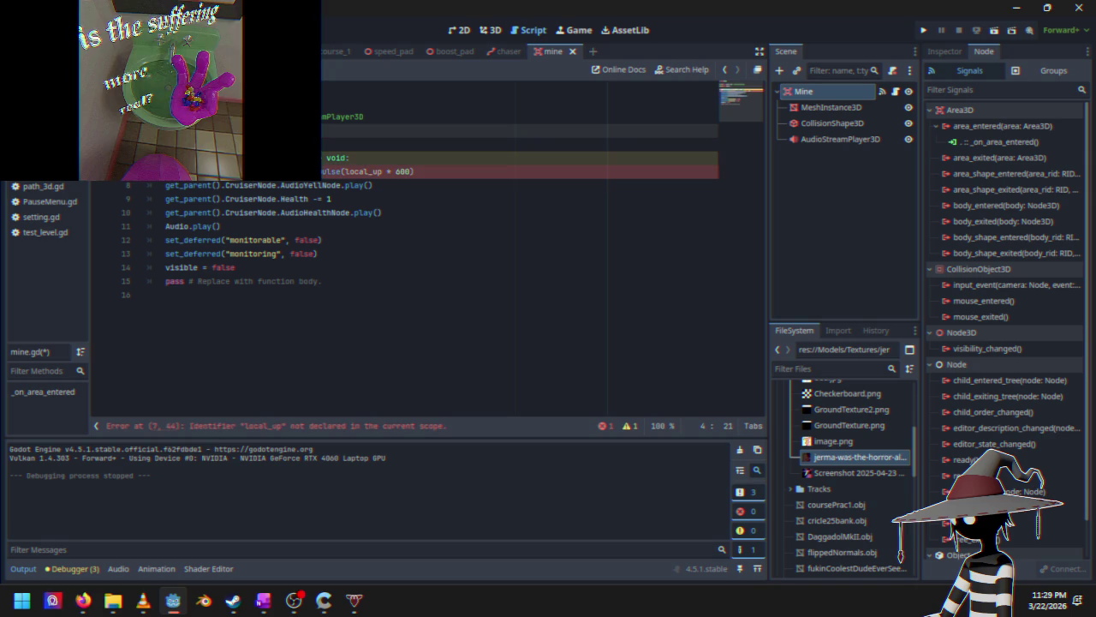
pyautogui.write('cal')
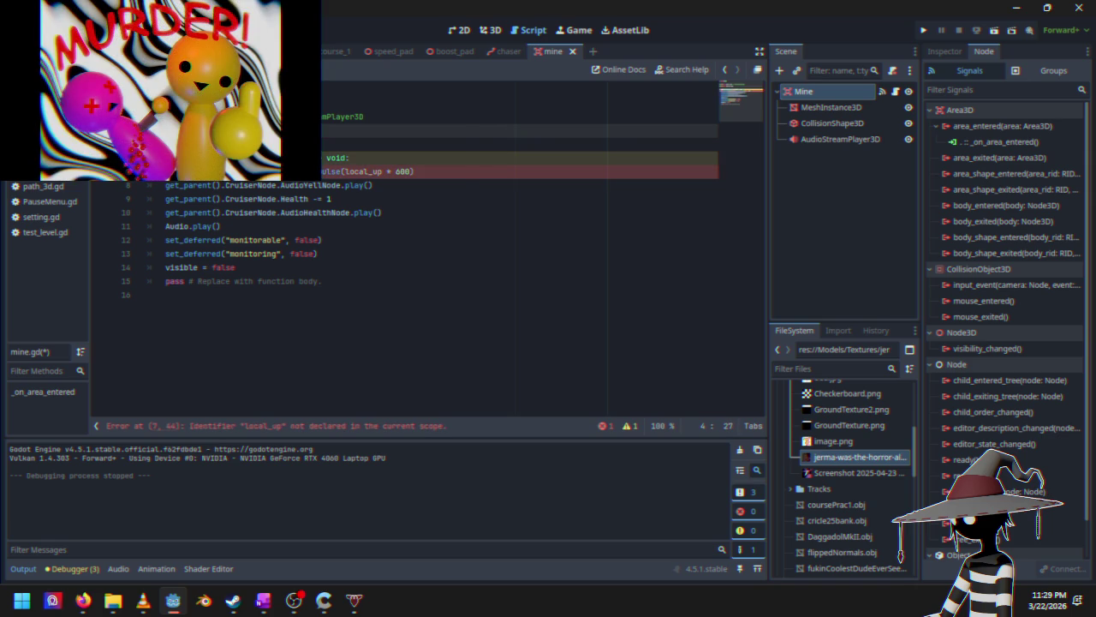
pyautogui.write(':=')
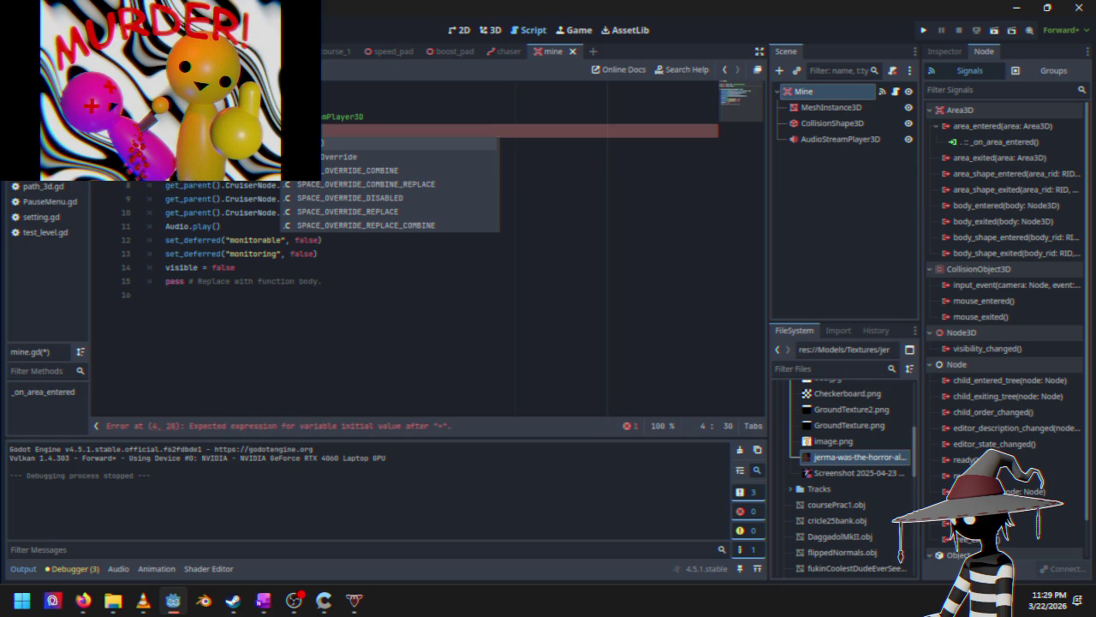
pyautogui.click(215, 185)
pyautogui.click(165, 172)
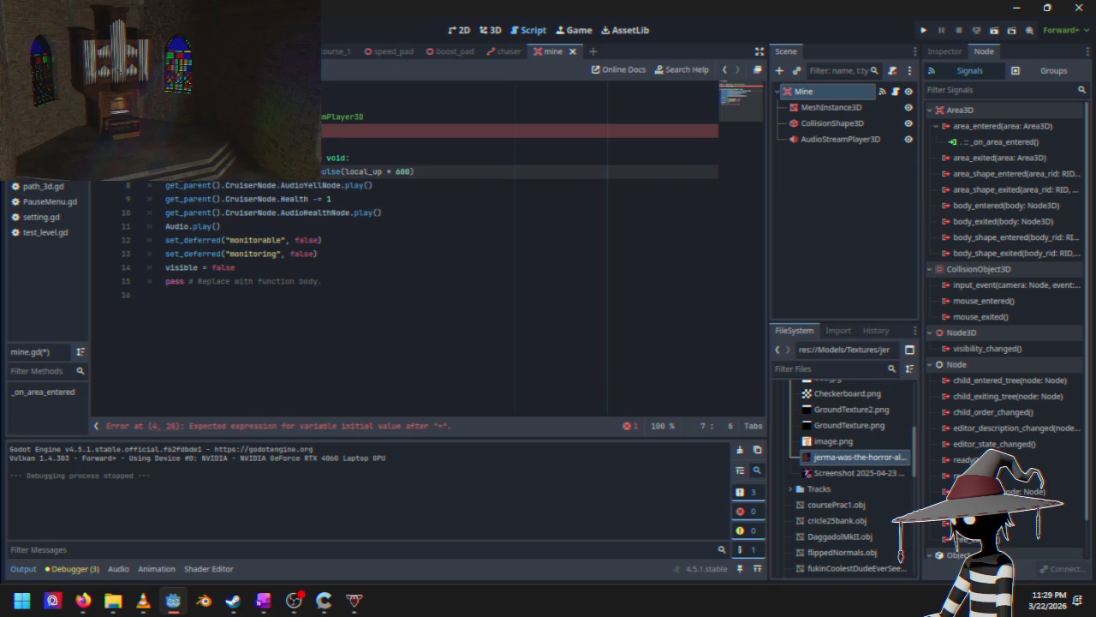
pyautogui.click(295, 172)
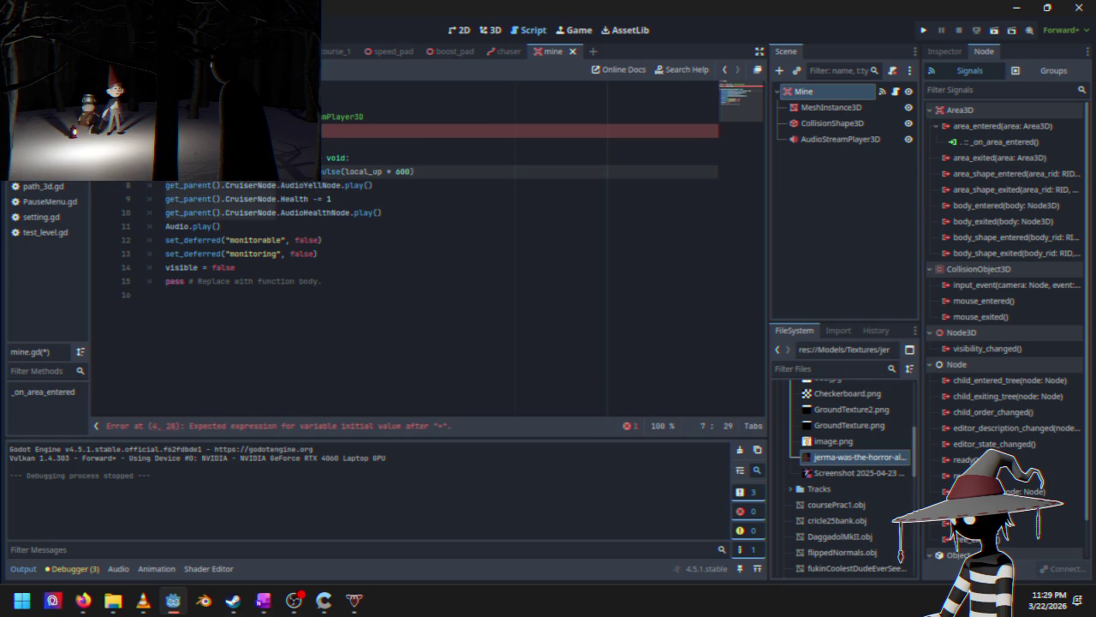
pyautogui.click(334, 130)
pyautogui.hotkey('ctrl', 'v')
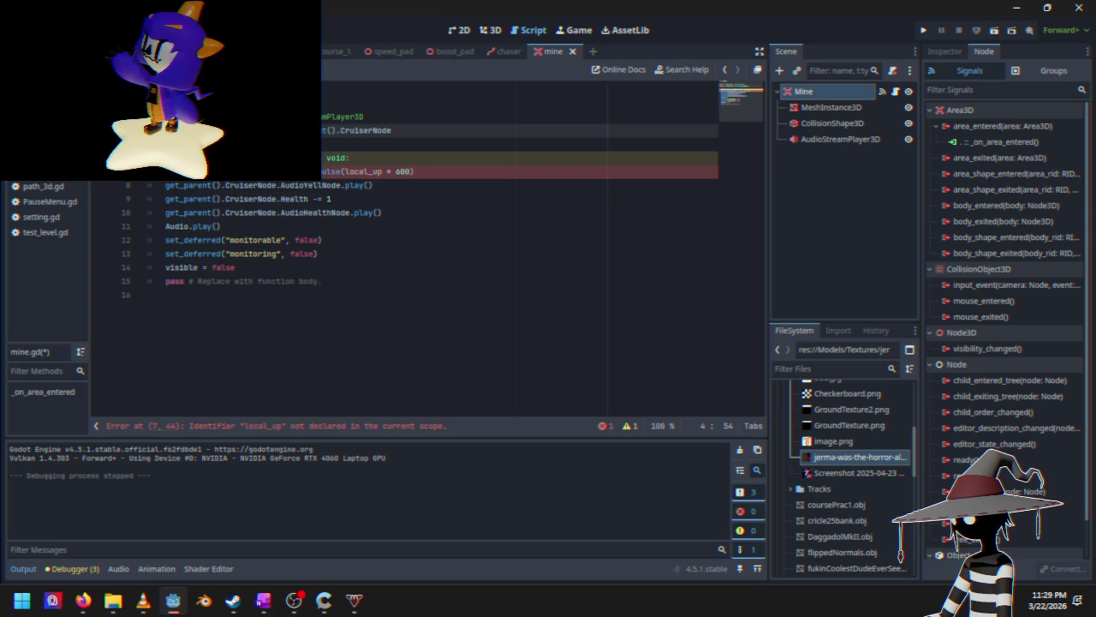
pyautogui.click(249, 131)
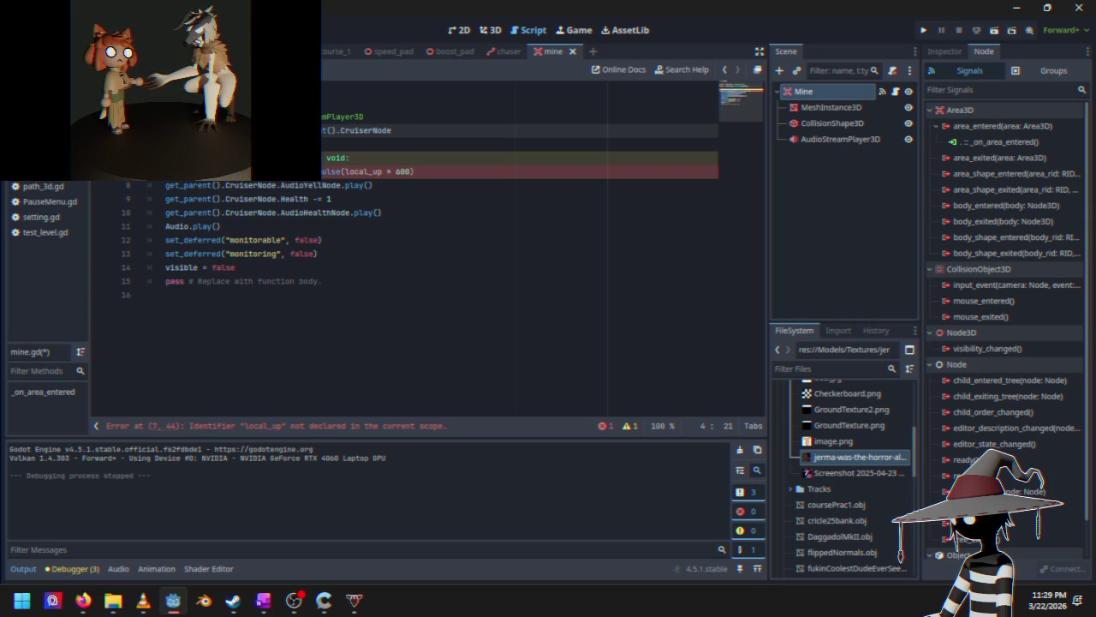
# Step: Use Cruiser on lines 8–10 and Cruiser.local_up on line 7, then run the project
pyautogui.click(224, 171)
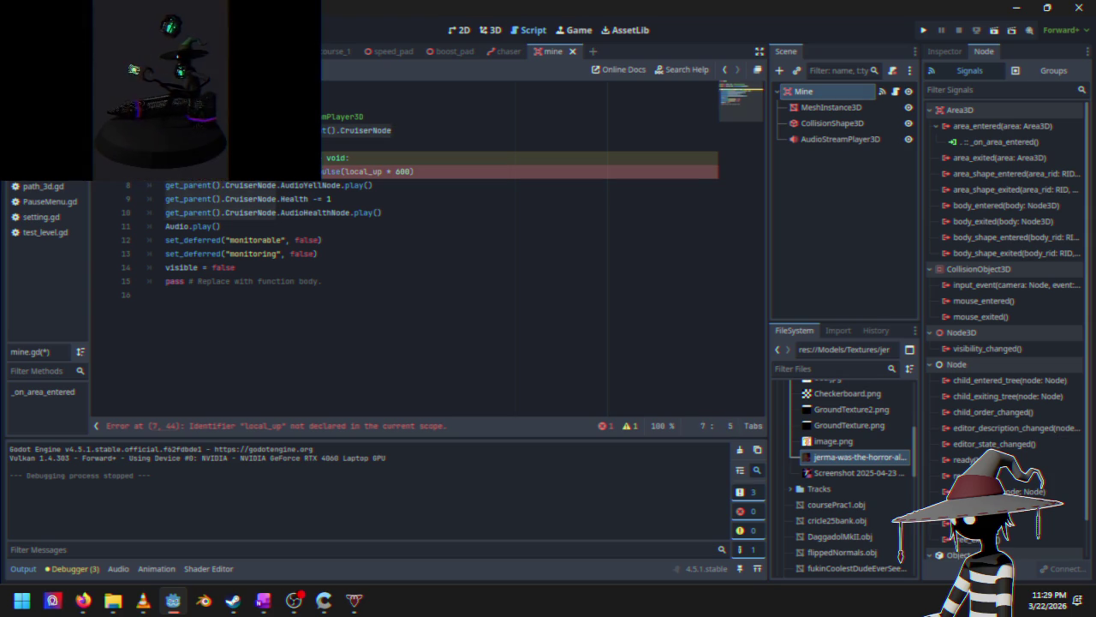
pyautogui.moveTo(224, 185); pyautogui.dragTo(165, 184)
pyautogui.write('Cruiser')
pyautogui.moveTo(276, 198); pyautogui.dragTo(171, 202)
pyautogui.write('Cruiser')
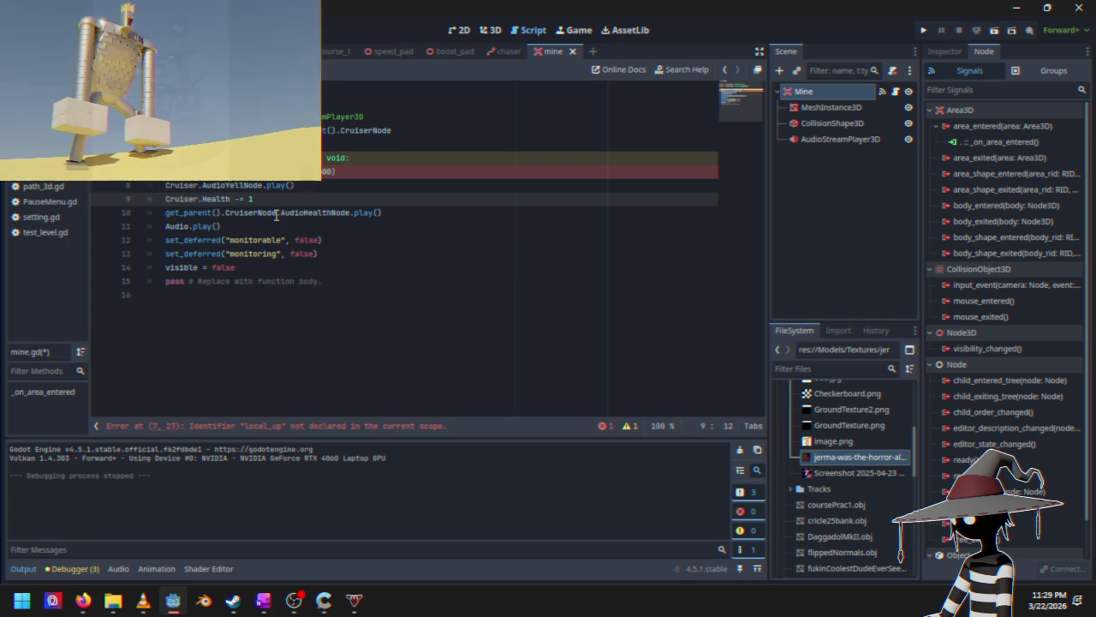
pyautogui.moveTo(277, 213); pyautogui.dragTo(164, 212)
pyautogui.write('Cruiser')
pyautogui.click(288, 171)
pyautogui.write('Cruiser')
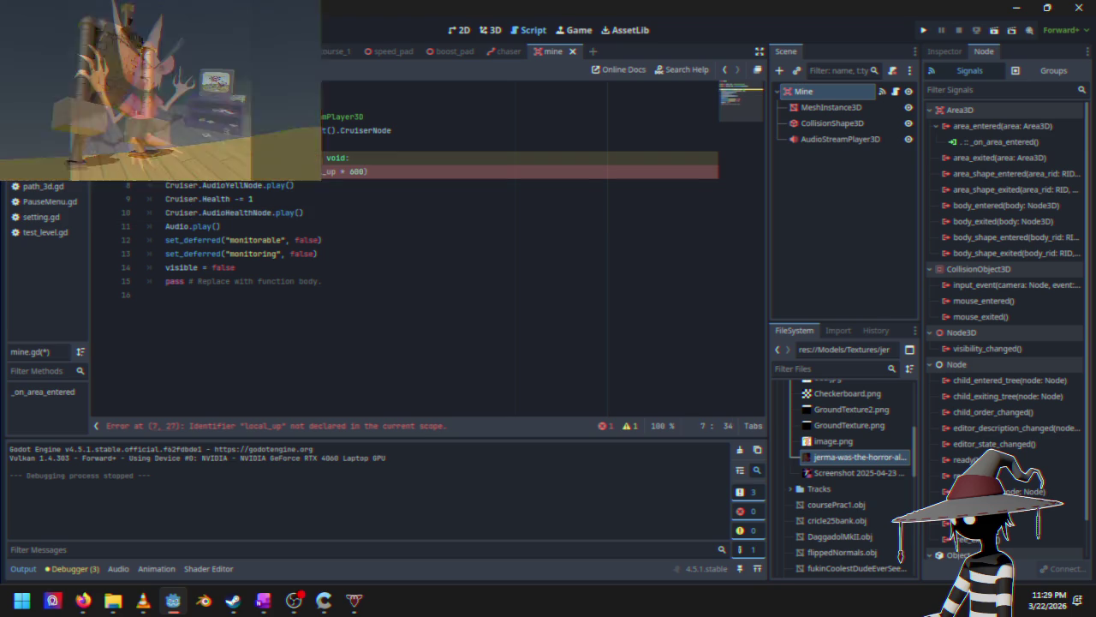
pyautogui.write('.')
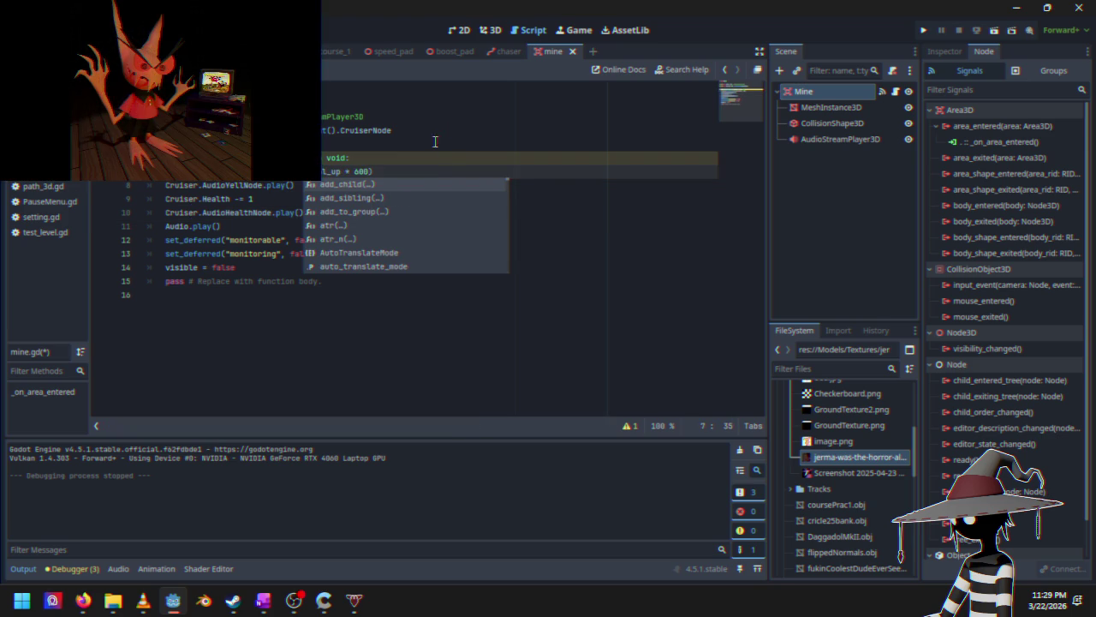
pyautogui.click(430, 160)
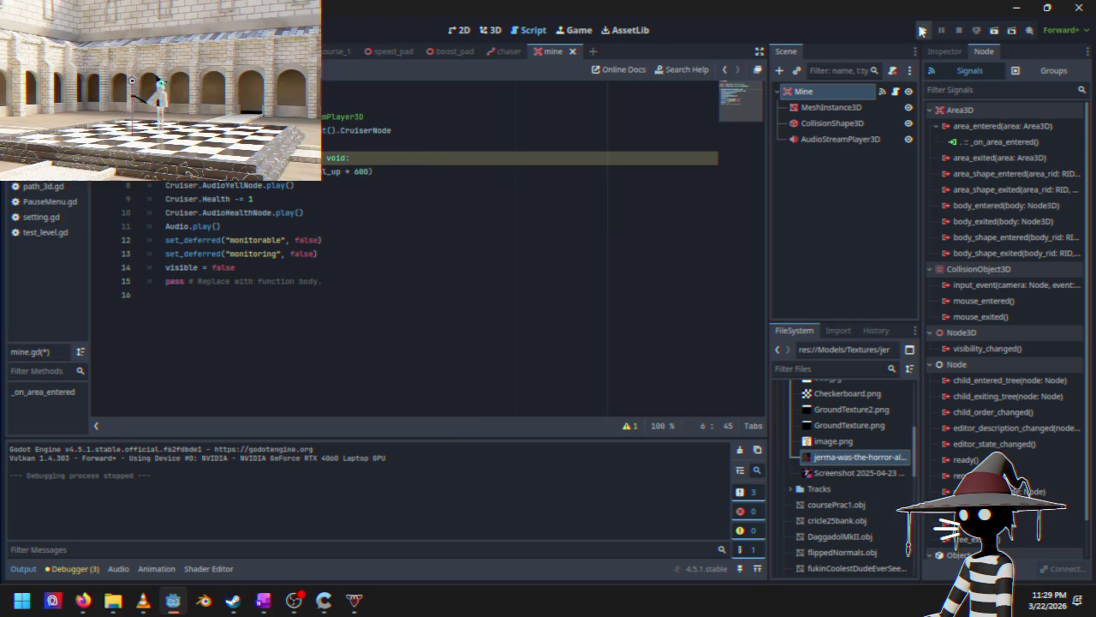
pyautogui.click(923, 30)
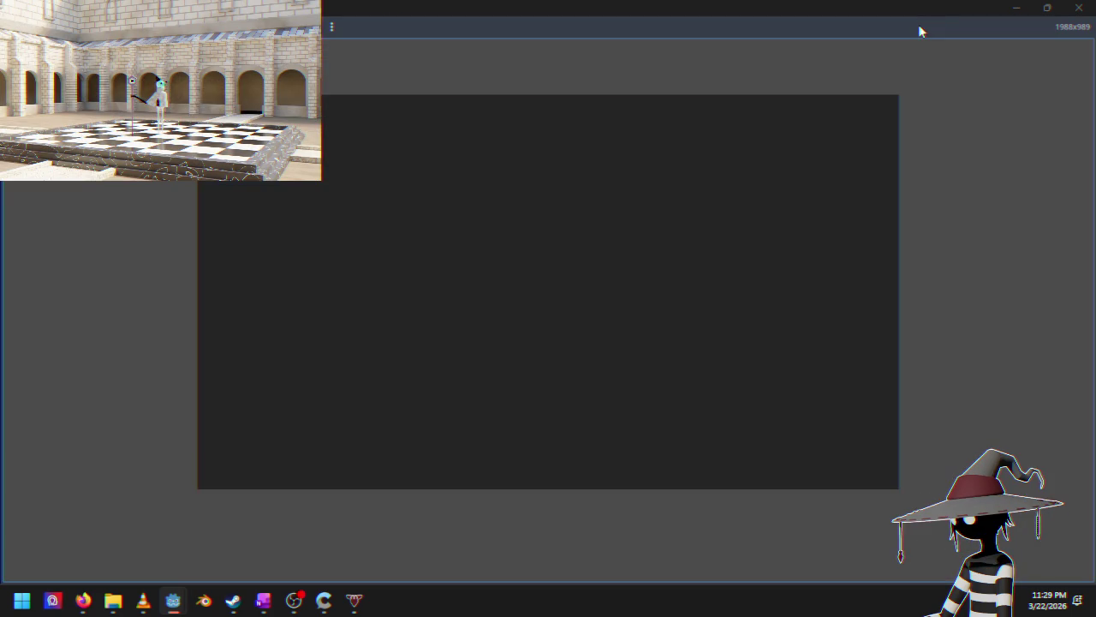
# Step: Start the race, move the game window aside, close it, and select local_up on line 7
pyautogui.press('Return')
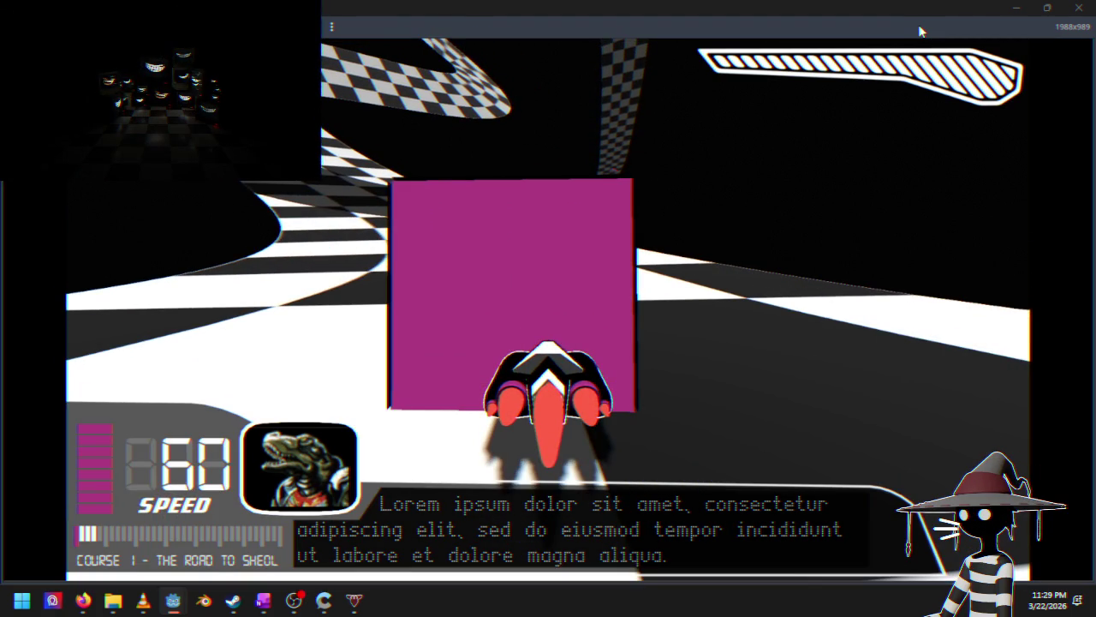
pyautogui.click(1047, 7)
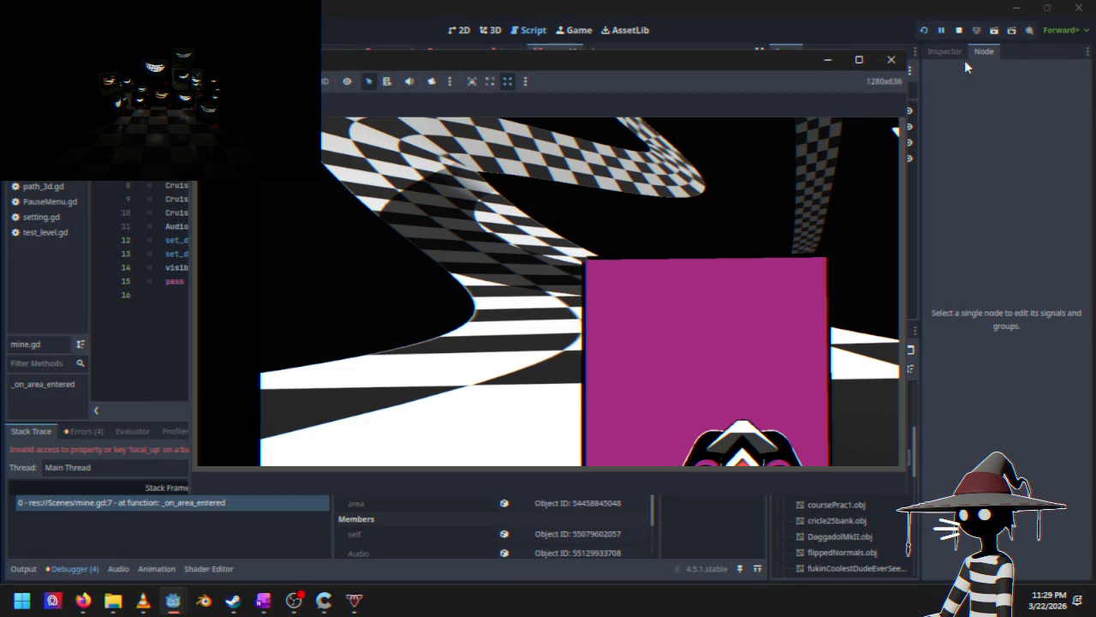
pyautogui.moveTo(569, 68)
pyautogui.mouseDown()
pyautogui.moveTo(733, 82)
pyautogui.moveTo(735, 62)
pyautogui.moveTo(678, 67)
pyautogui.mouseUp()
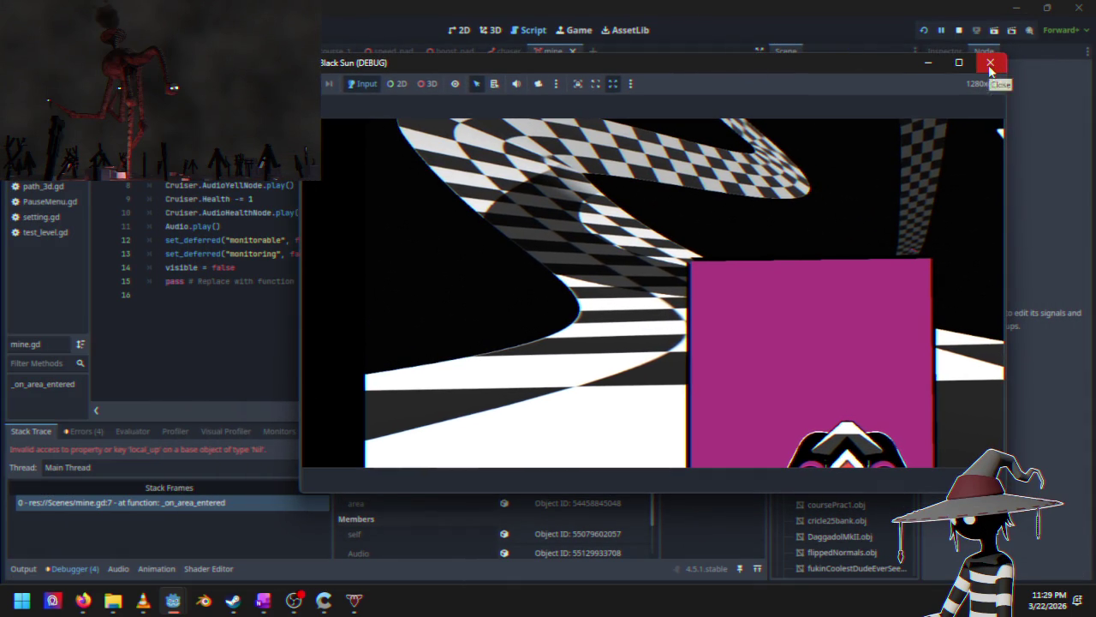
pyautogui.click(988, 65)
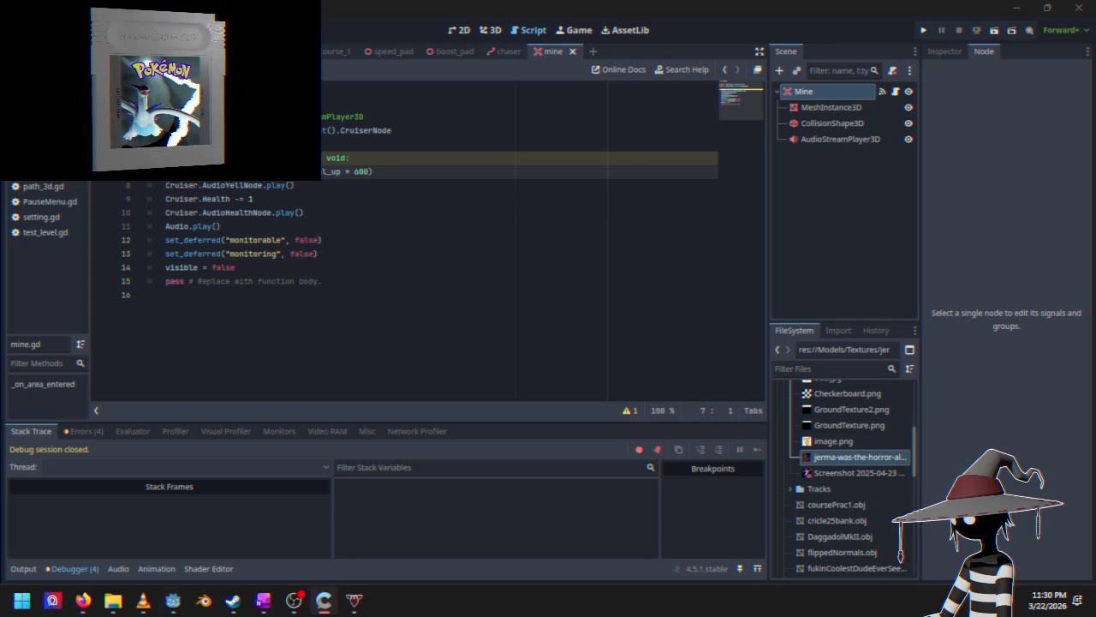
pyautogui.doubleClick(338, 172)
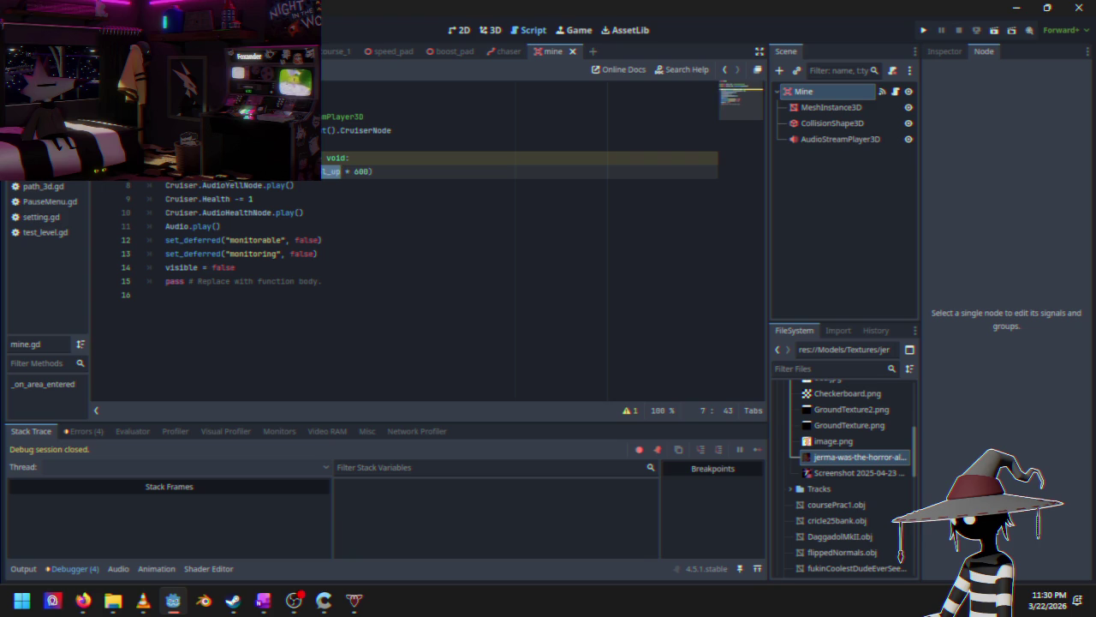
pyautogui.click(286, 51)
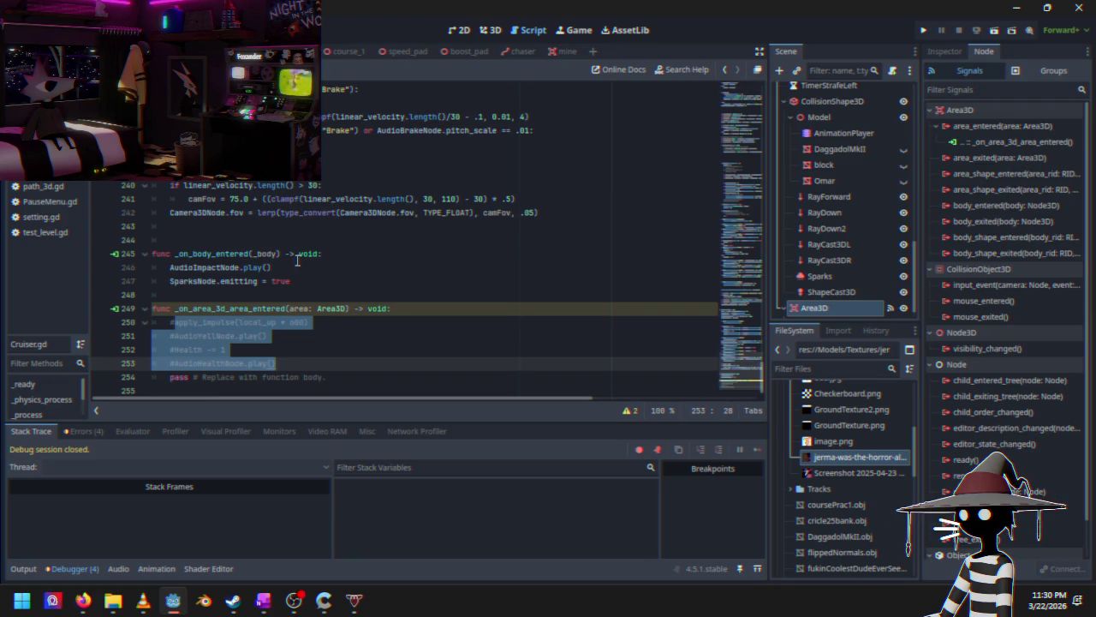
pyautogui.click(367, 285)
pyautogui.scroll(5, 475, 340)
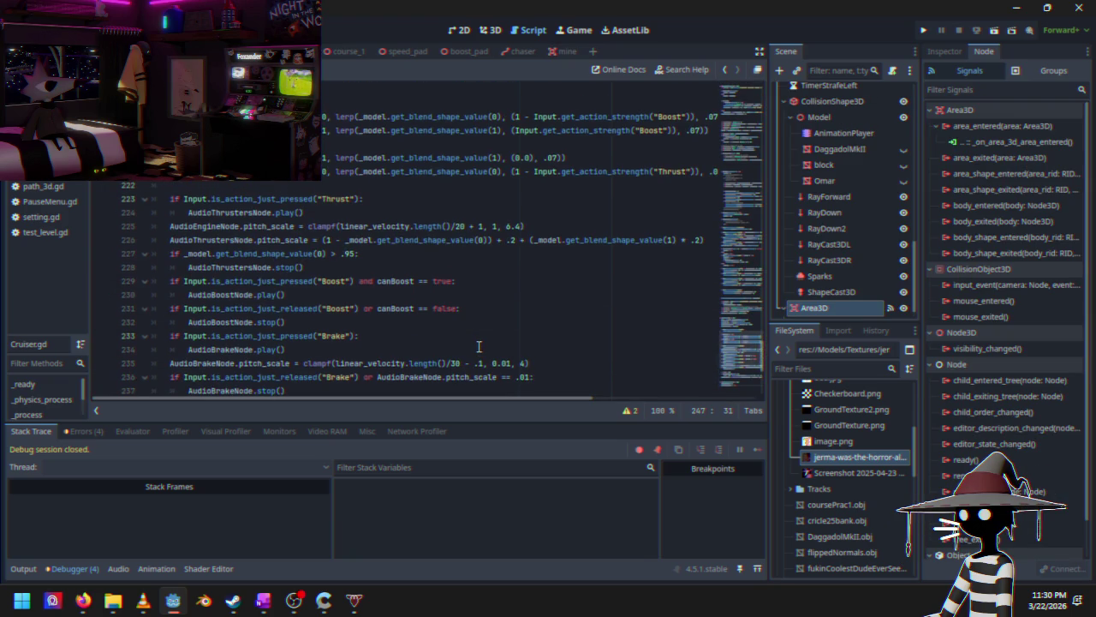
pyautogui.scroll(-5, 479, 346)
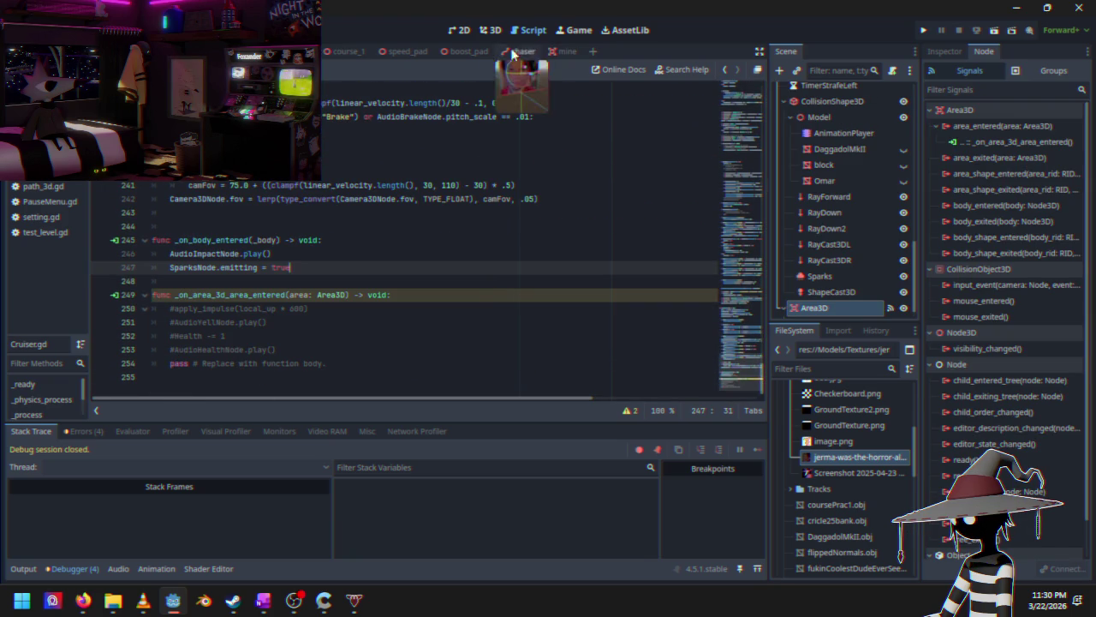
pyautogui.click(552, 52)
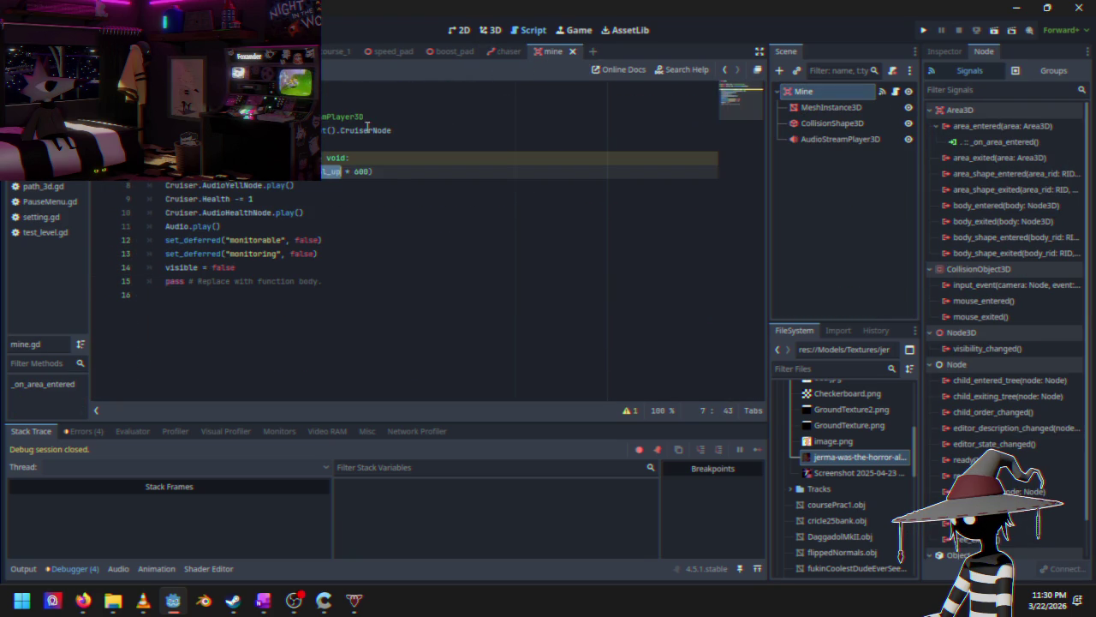
# Step: Replace local_up in the line 7 impulse call with a Vector value, then save, run, and start the race
pyautogui.press('BackSpace')
pyautogui.press('BackSpace')
pyautogui.press('BackSpace')
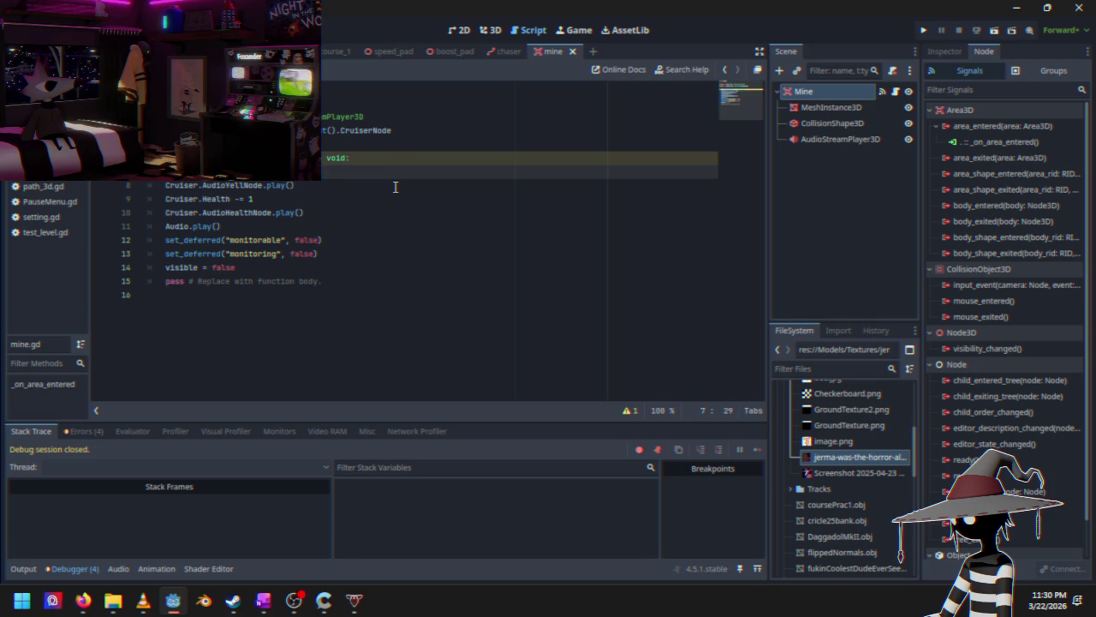
pyautogui.press('BackSpace')
pyautogui.press('BackSpace')
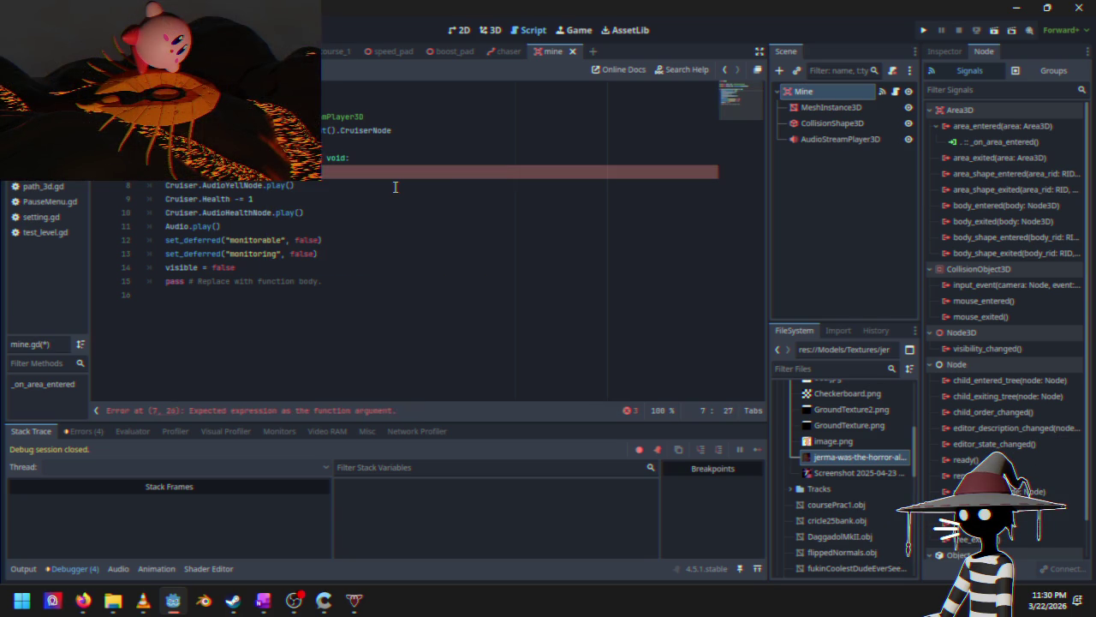
pyautogui.write(')')
pyautogui.press('BackSpace')
pyautogui.press('BackSpace')
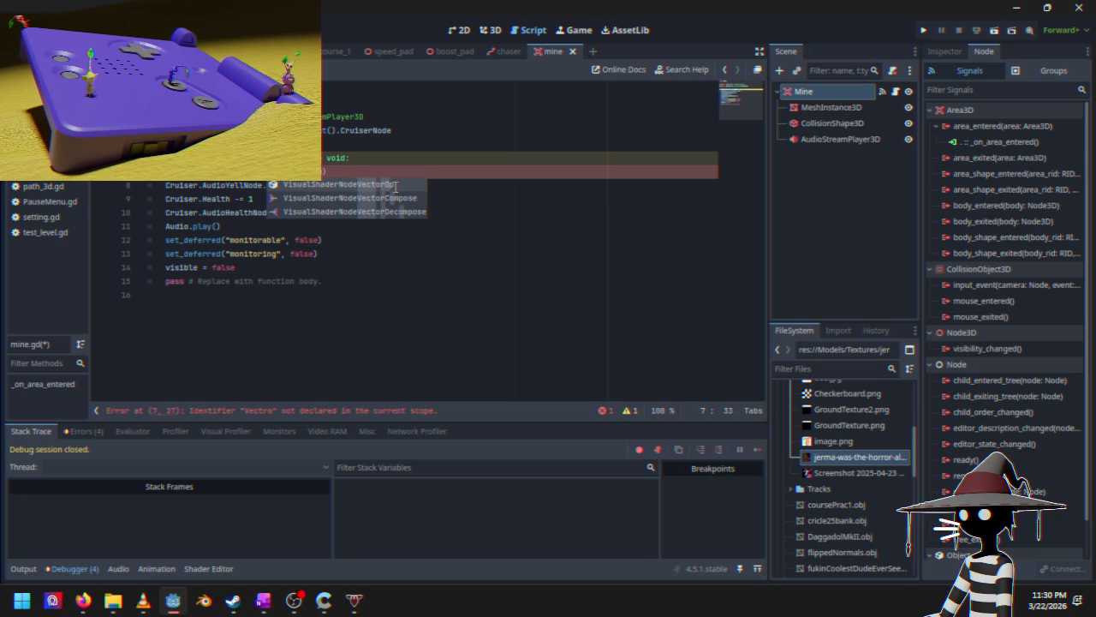
pyautogui.write('or2')
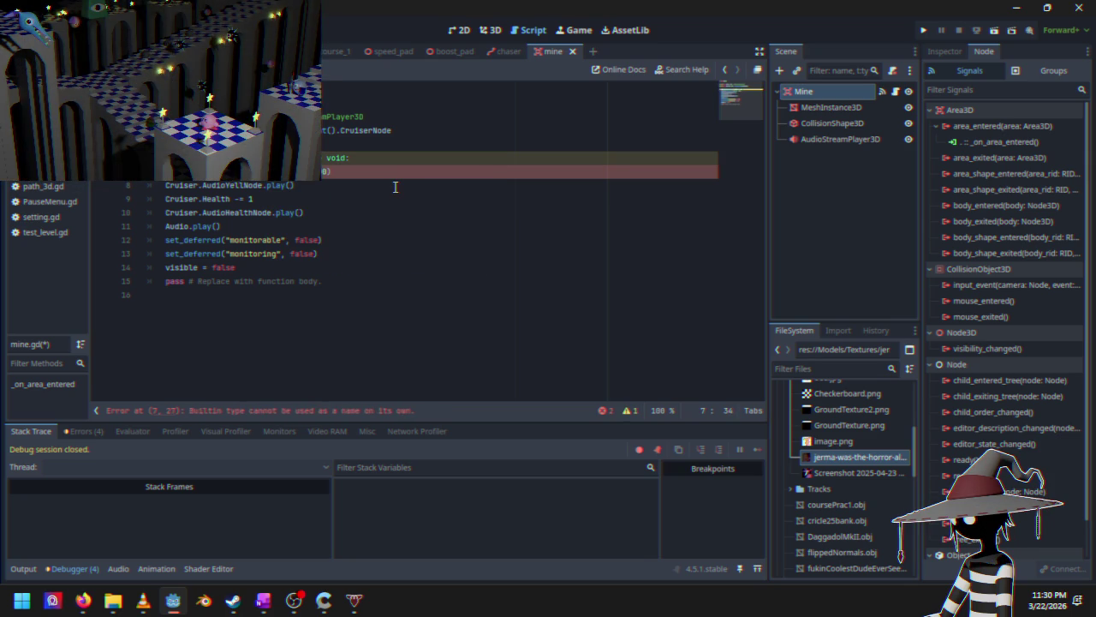
pyautogui.write('.V')
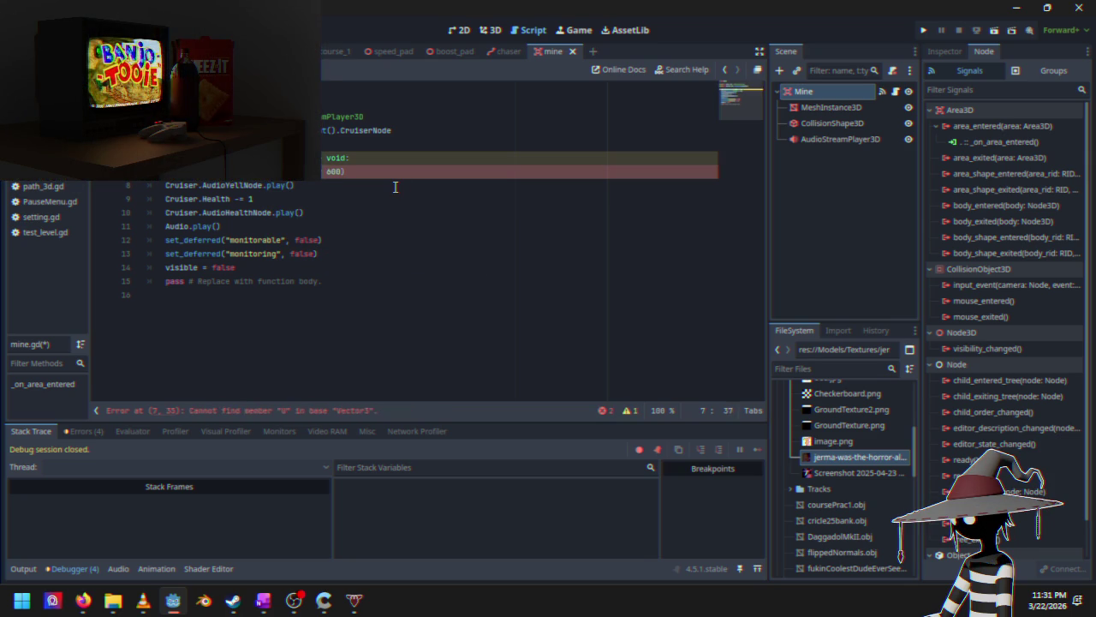
pyautogui.click(930, 35)
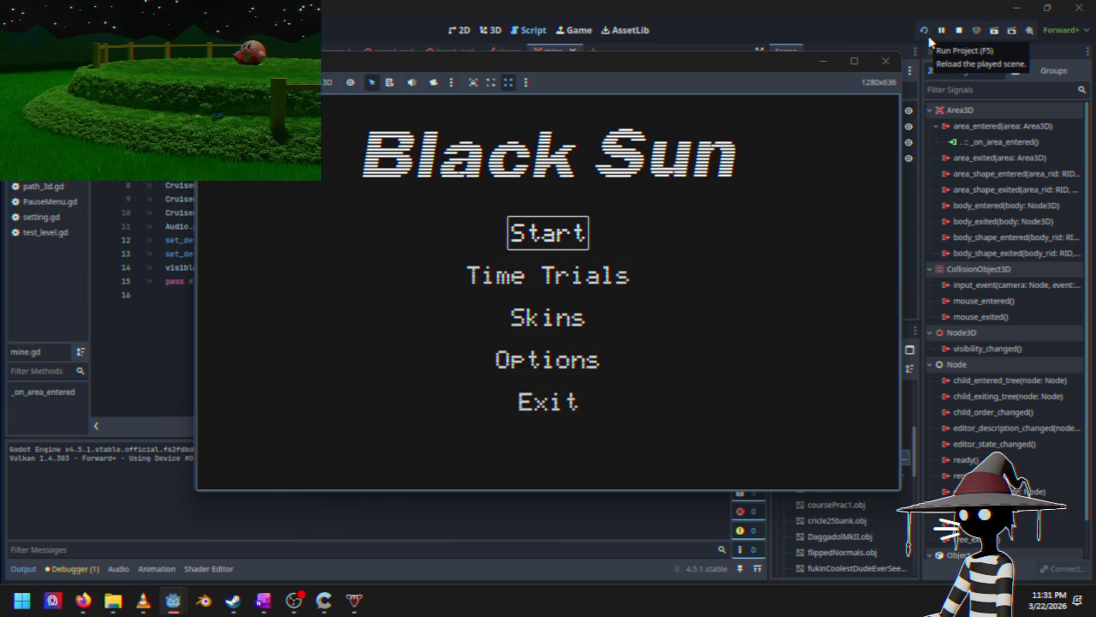
pyautogui.press('Return')
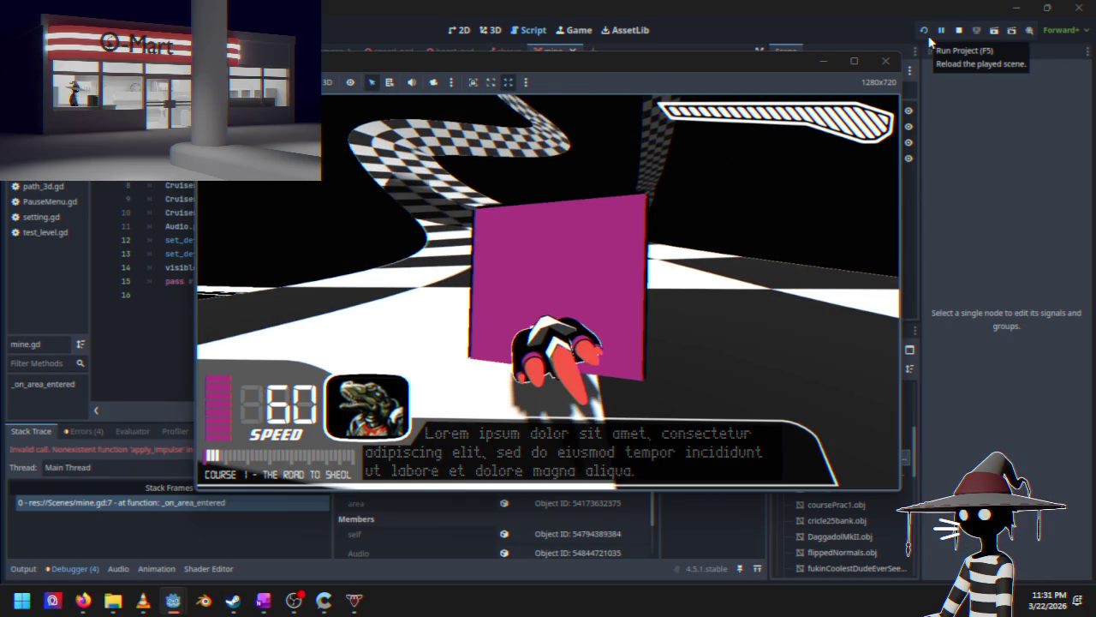
# Step: Move the game window aside after the apply_impulse error and stop the game
pyautogui.moveTo(667, 60)
pyautogui.mouseDown()
pyautogui.moveTo(828, 107)
pyautogui.moveTo(817, 90)
pyautogui.mouseUp()
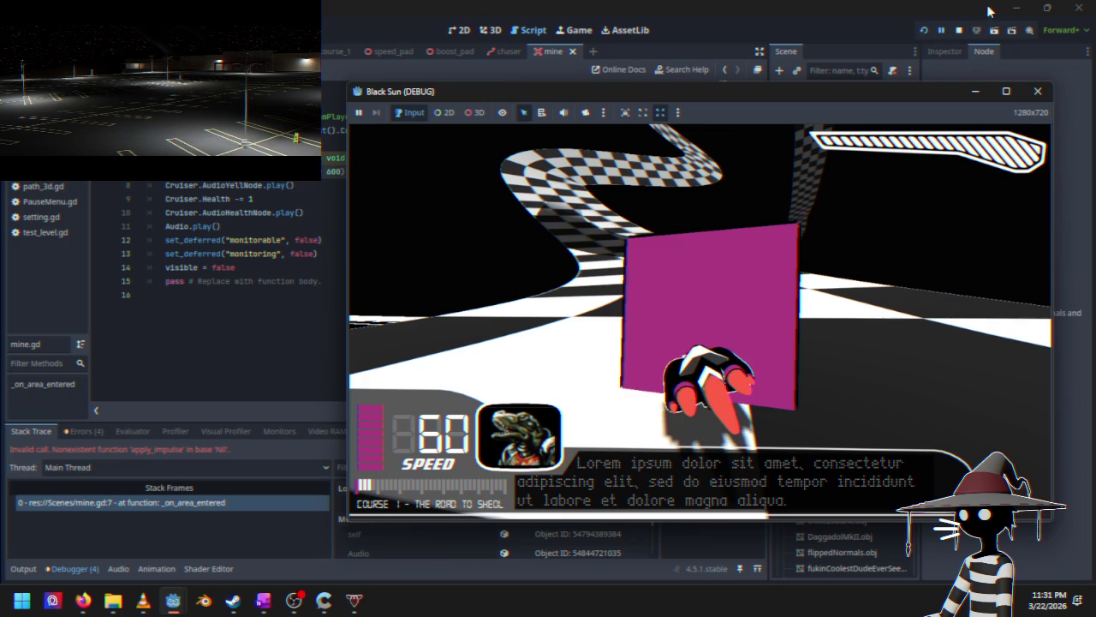
pyautogui.click(959, 30)
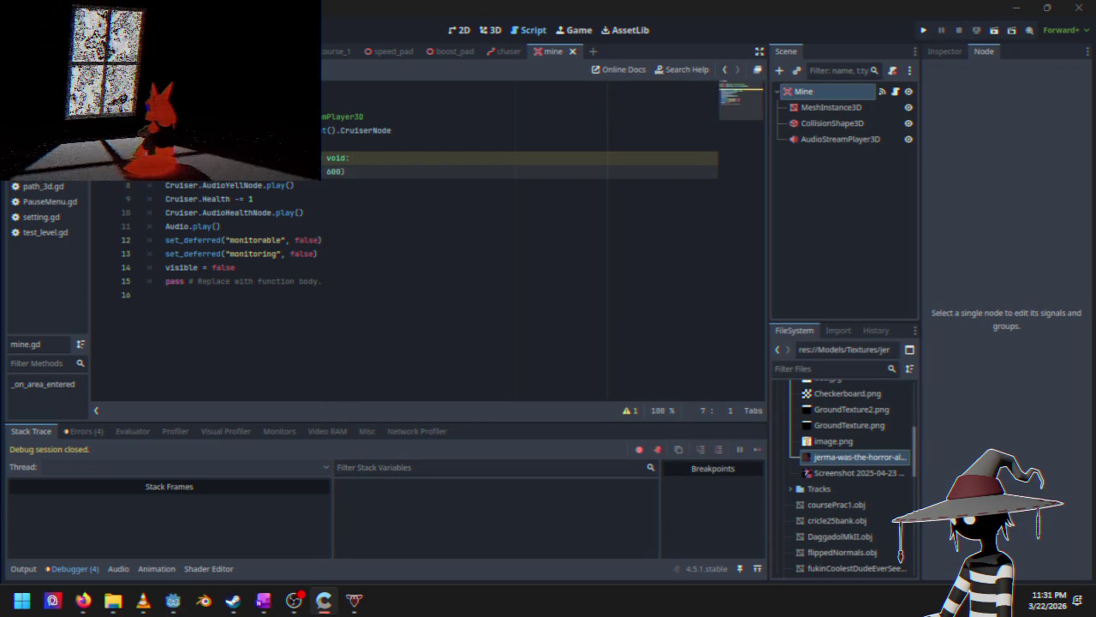
pyautogui.click(328, 51)
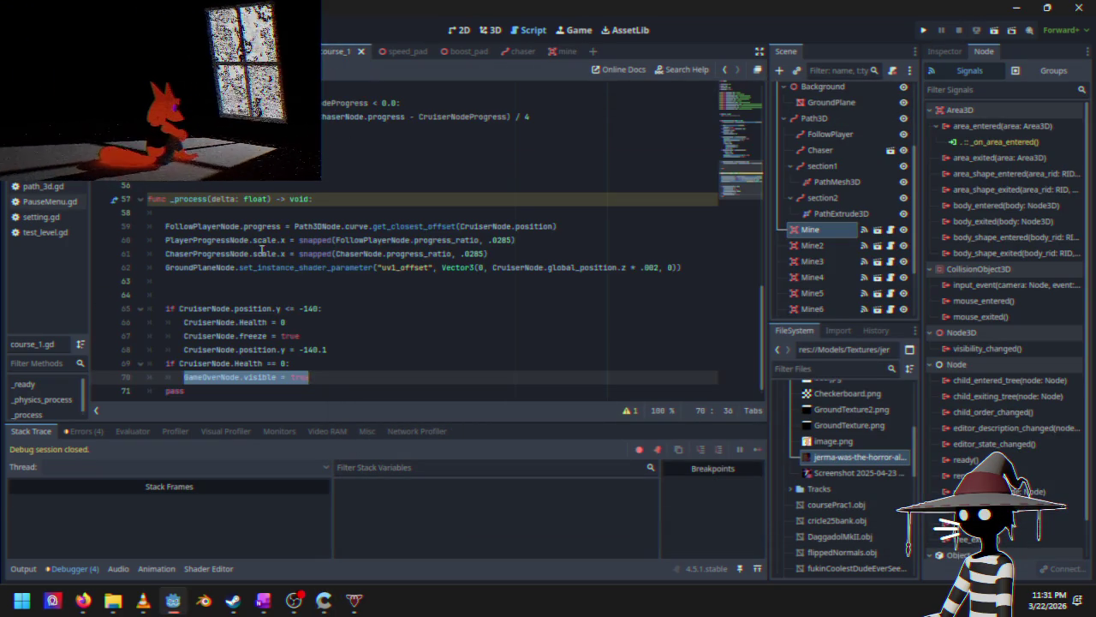
pyautogui.scroll(15, 282, 228)
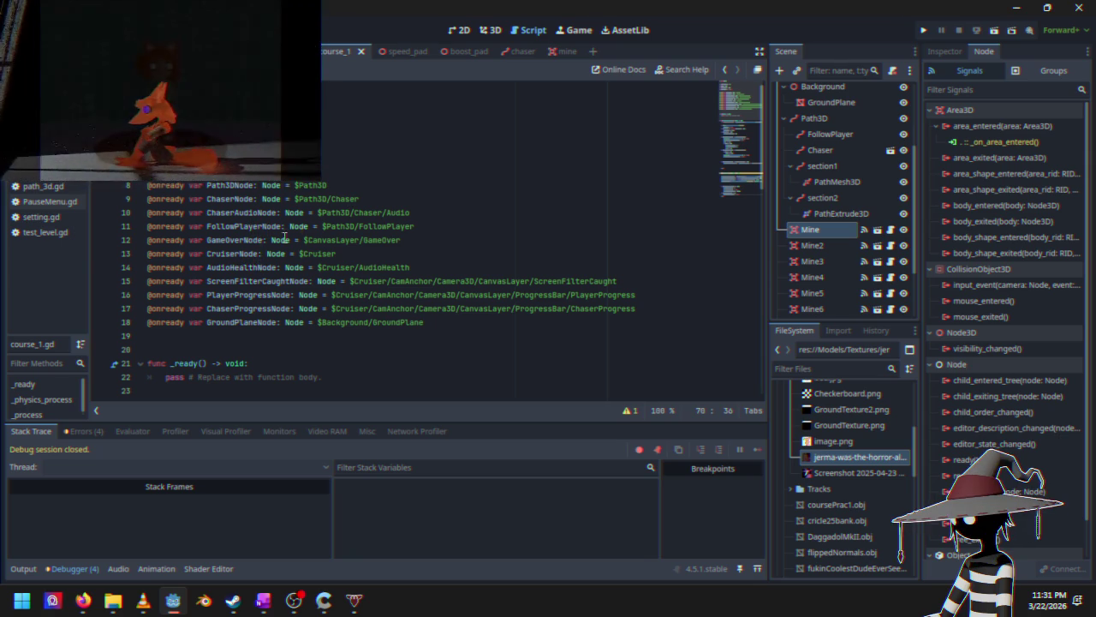
pyautogui.doubleClick(231, 253)
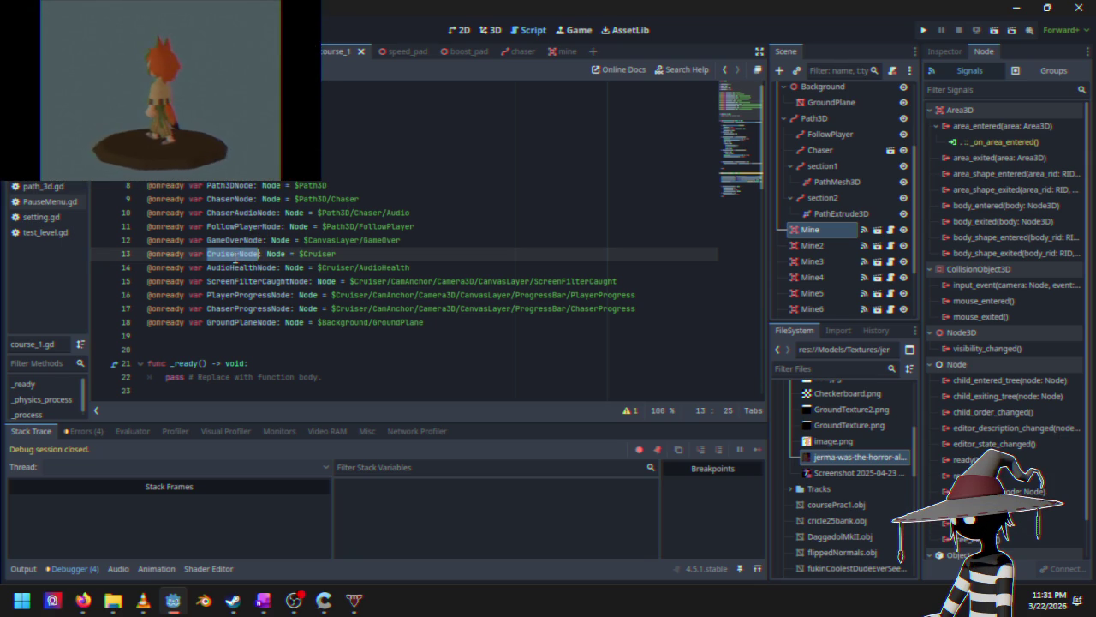
pyautogui.click(558, 51)
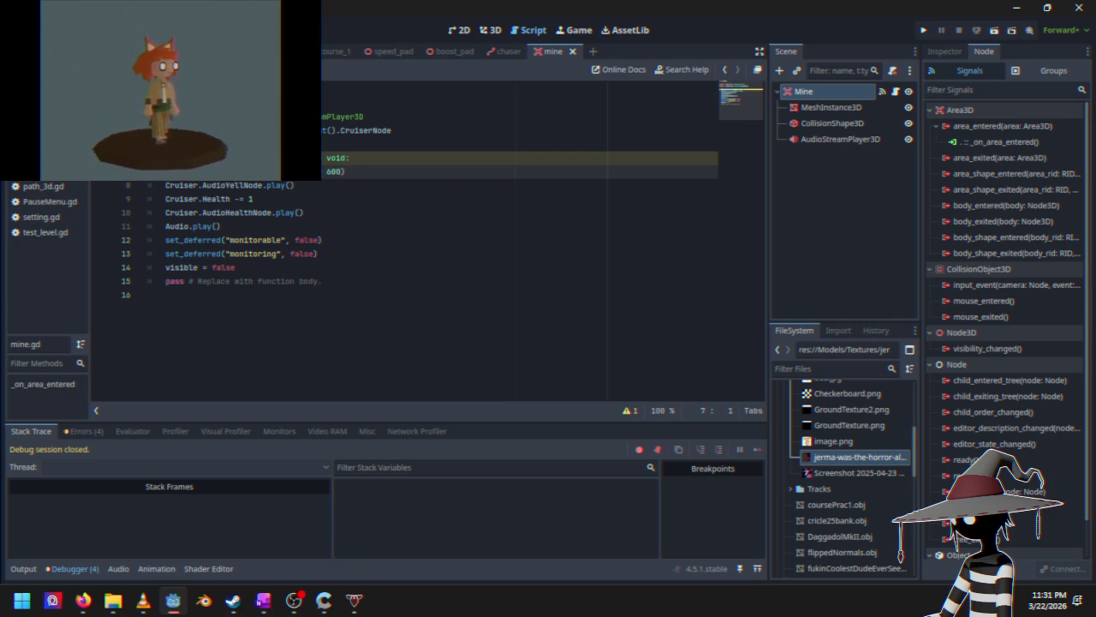
pyautogui.doubleClick(366, 130)
# Step: Move the caret past CruiserNode on line 4, then to the end of line 7
pyautogui.press('Right')
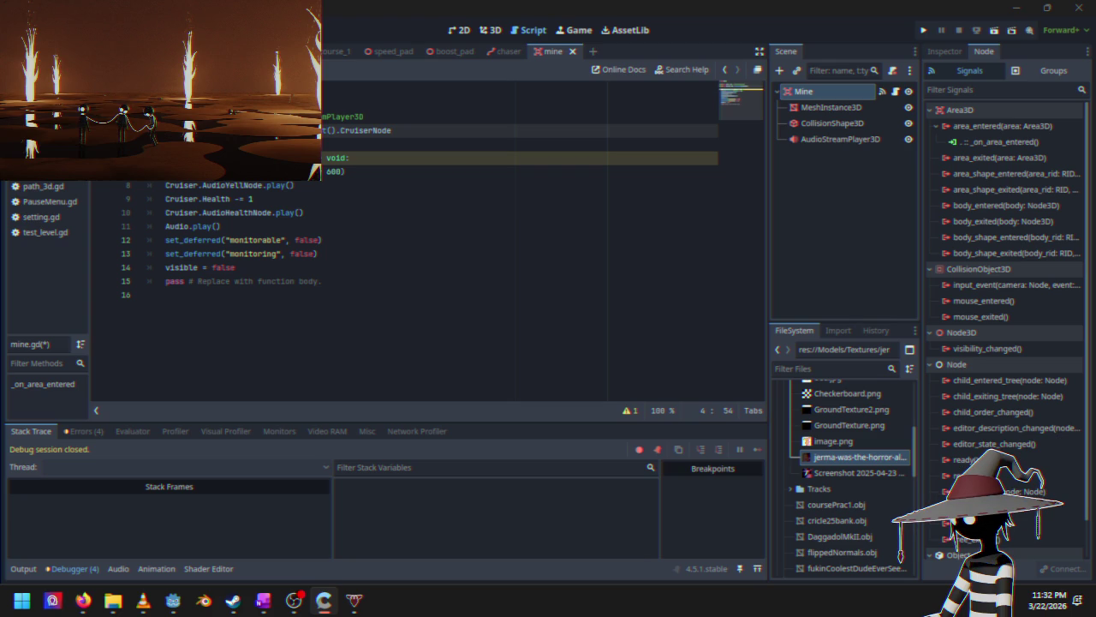
pyautogui.click(376, 171)
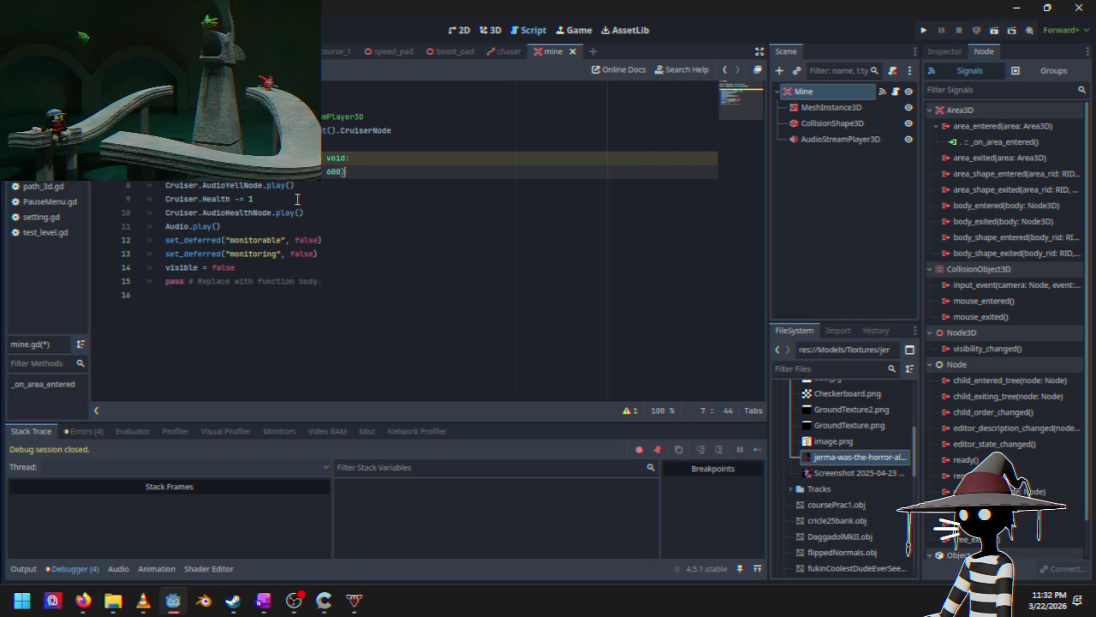
# Step: Edit the 600 push value on line 7, then save and relaunch the game
pyautogui.doubleClick(346, 170)
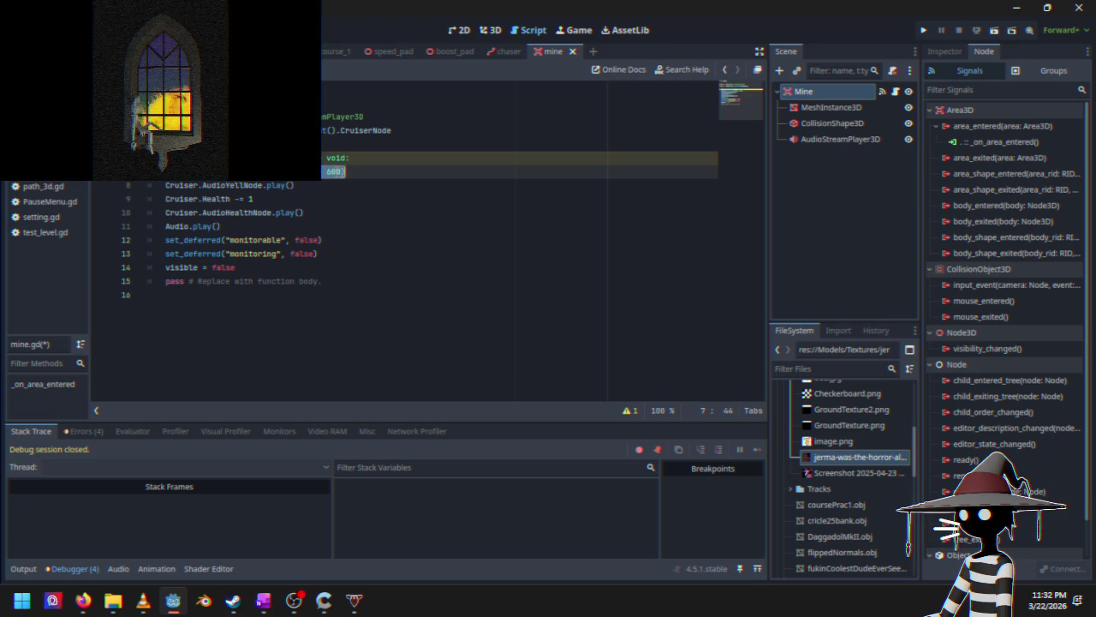
pyautogui.click(199, 185)
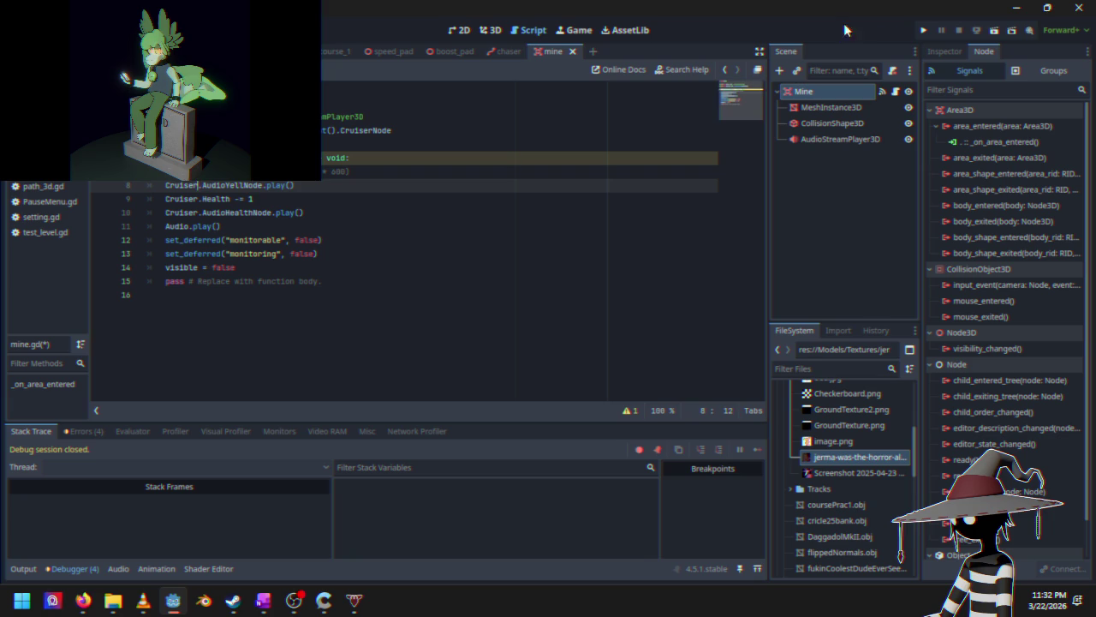
pyautogui.click(924, 31)
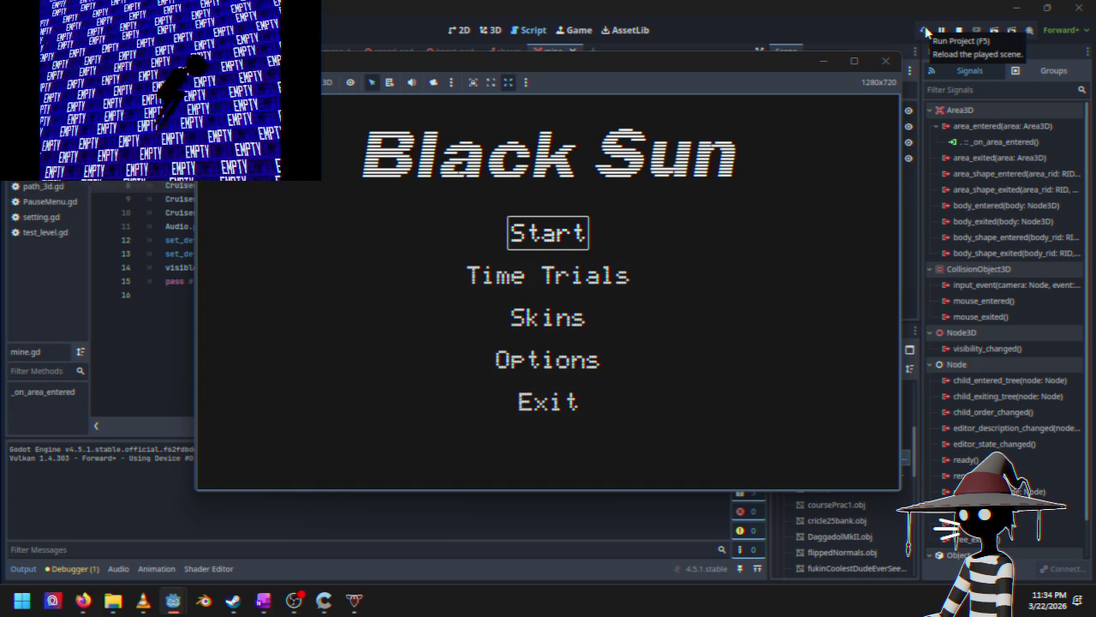
# Step: Race into the mine until the line 8 AudioYellNode error appears, then stop the game
pyautogui.press('Return')
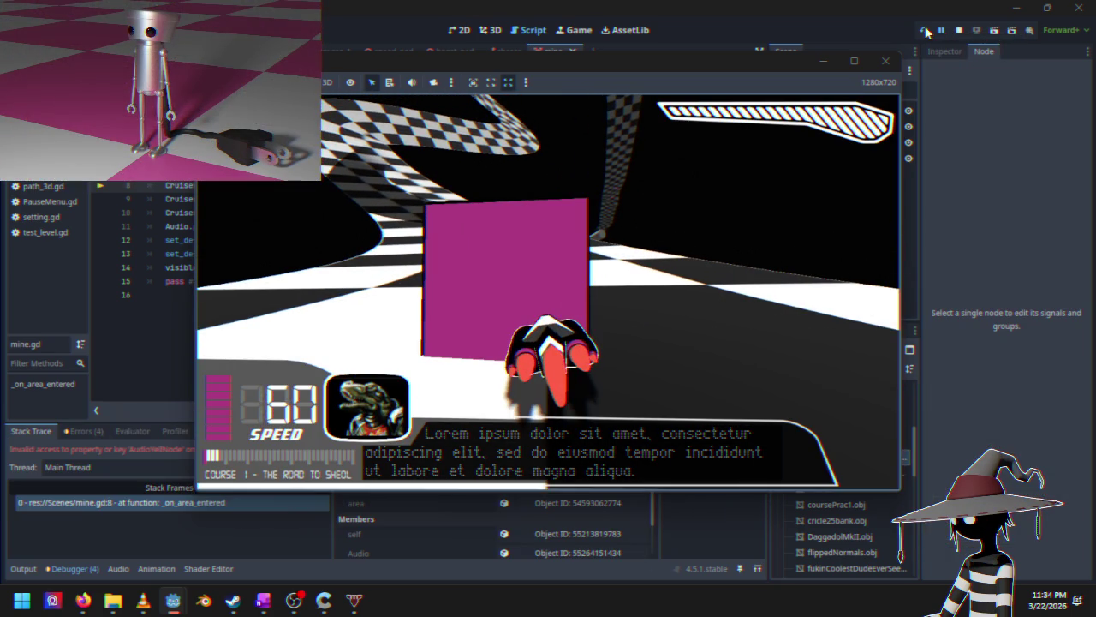
pyautogui.click(959, 30)
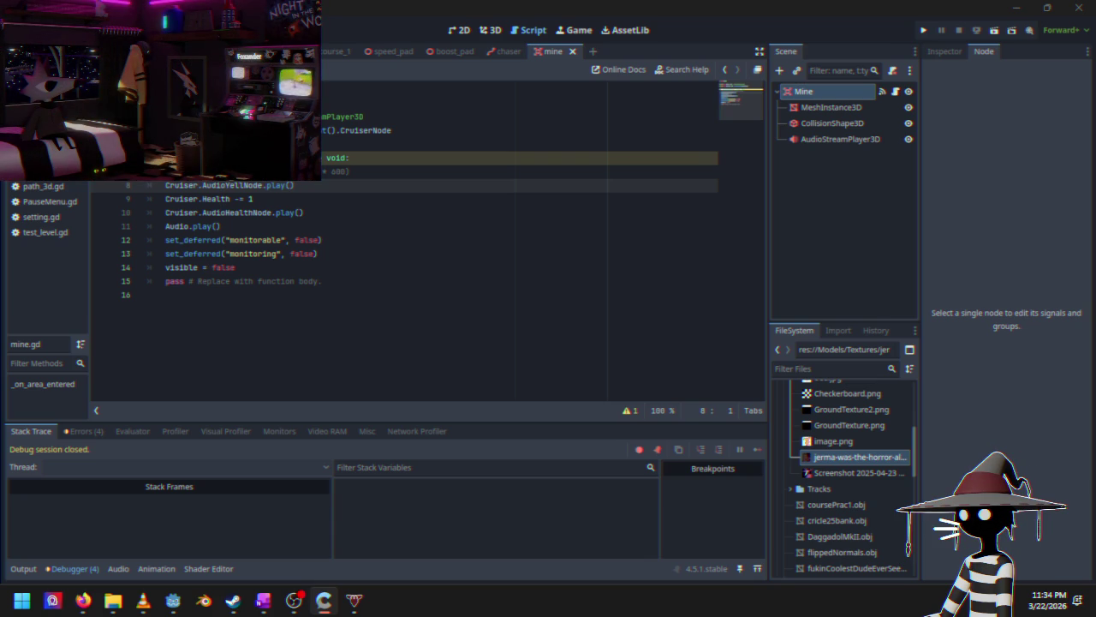
pyautogui.click(326, 52)
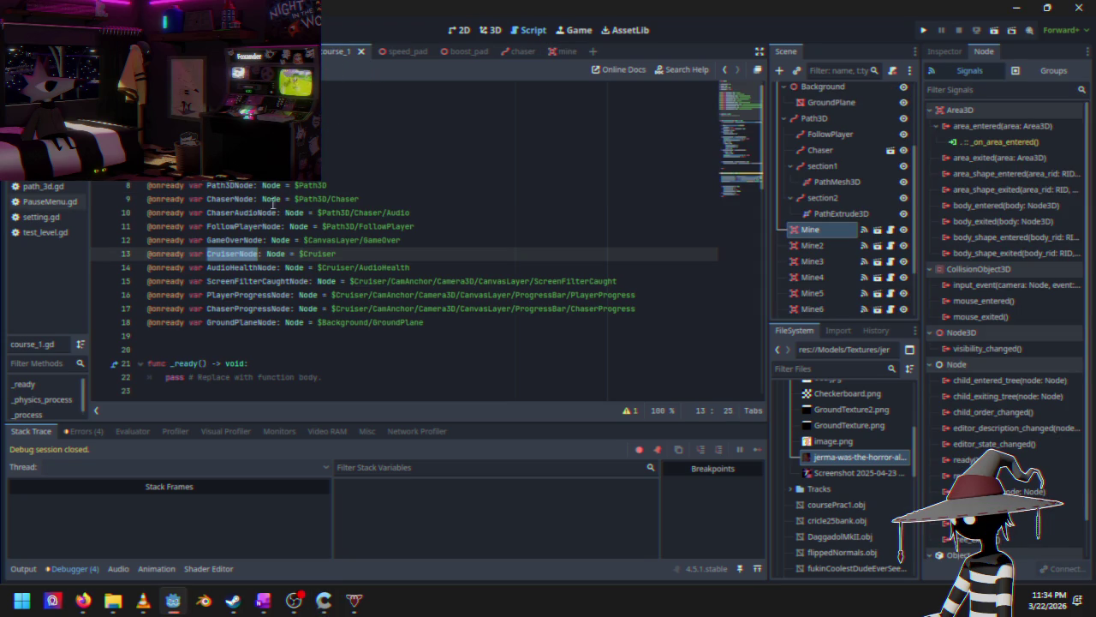
pyautogui.click(421, 240)
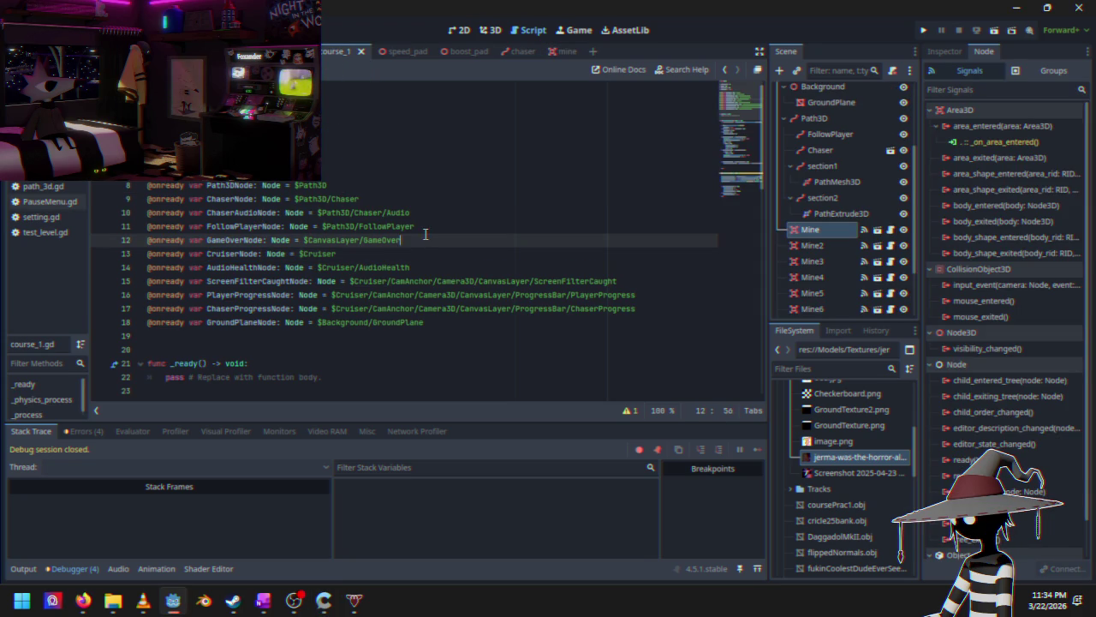
pyautogui.click(421, 226)
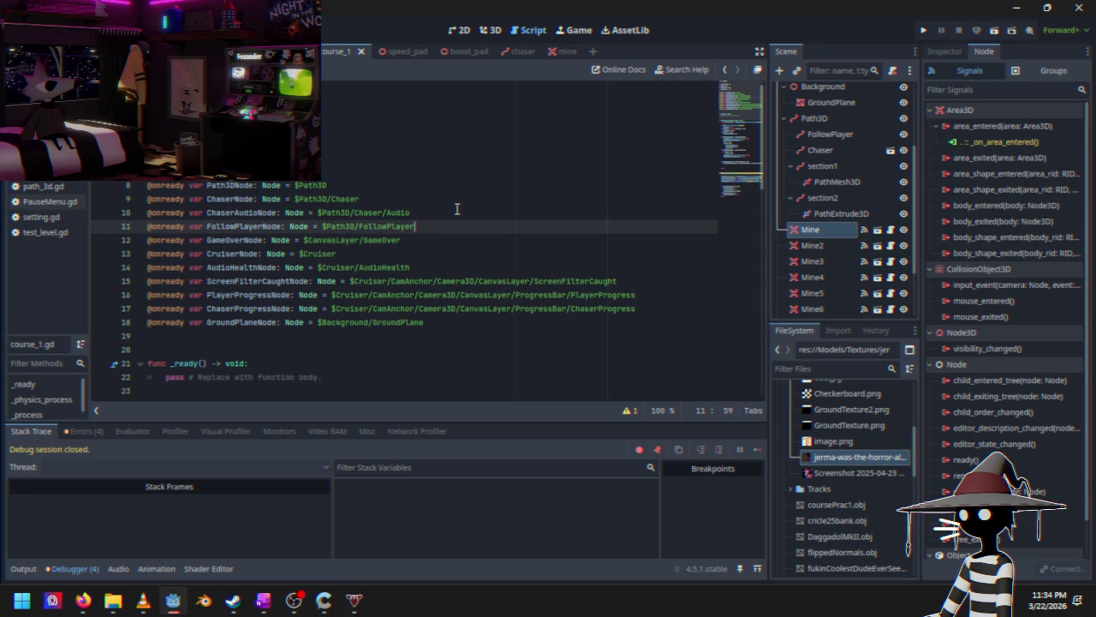
pyautogui.click(455, 212)
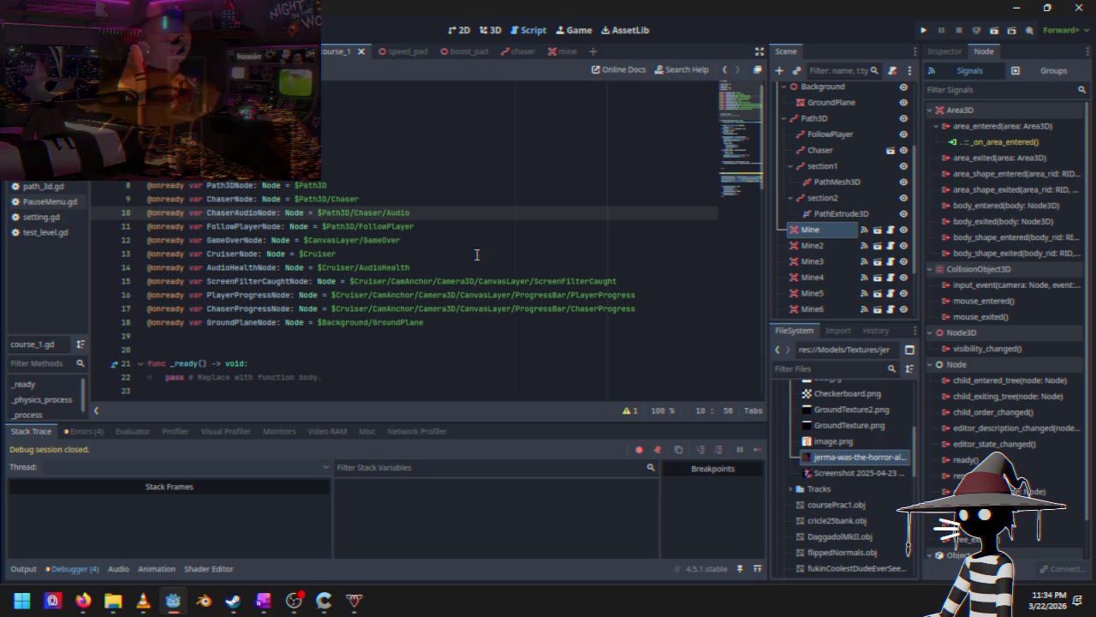
pyautogui.click(400, 253)
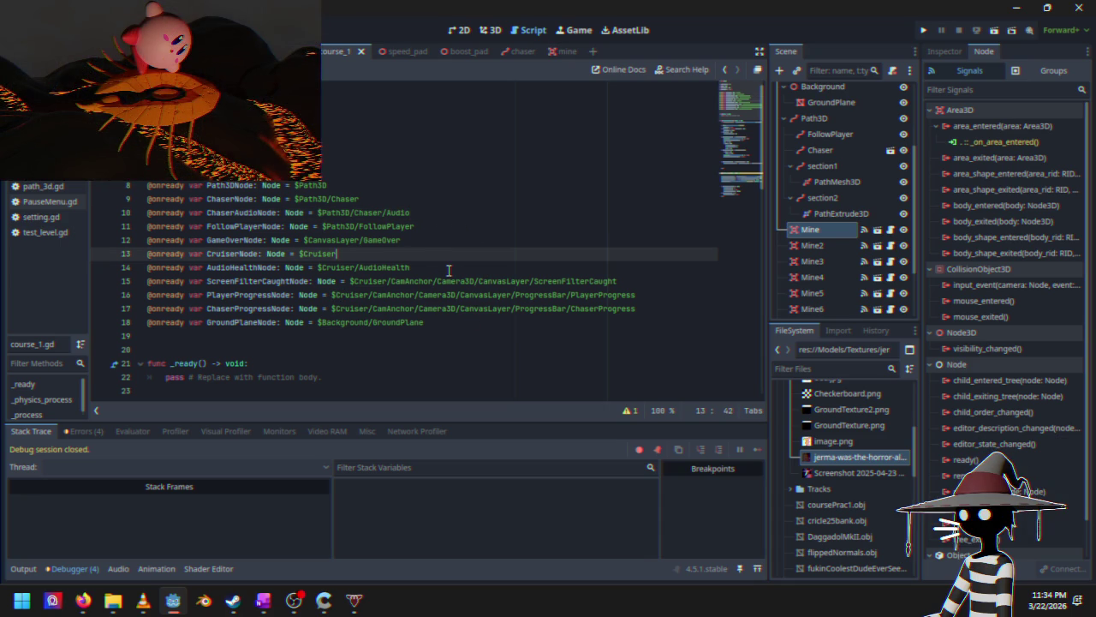
pyautogui.click(450, 268)
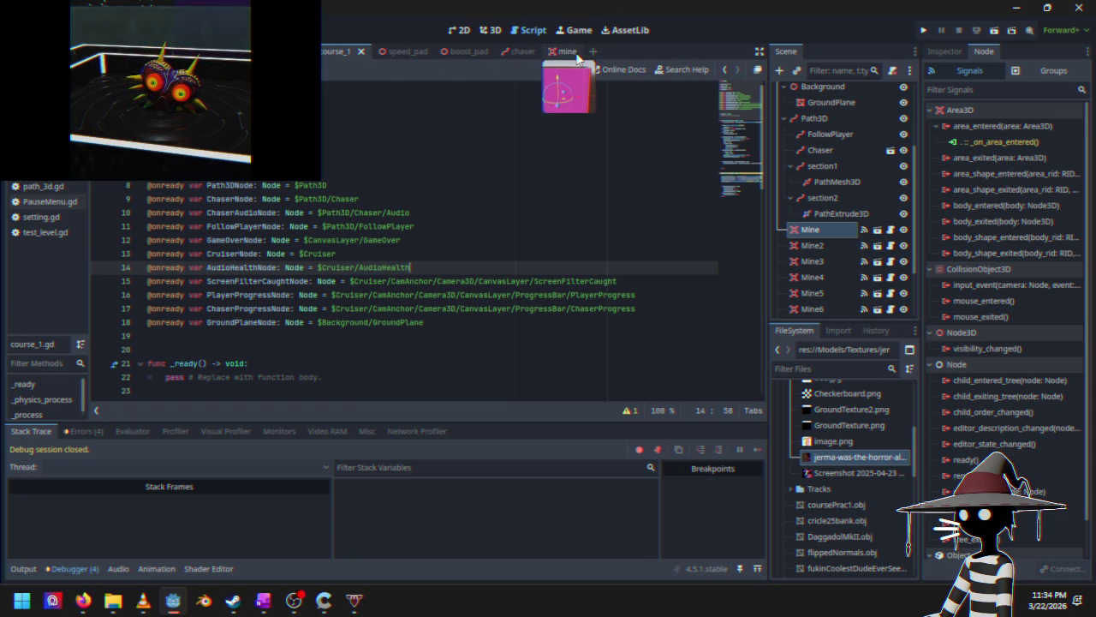
pyautogui.click(408, 51)
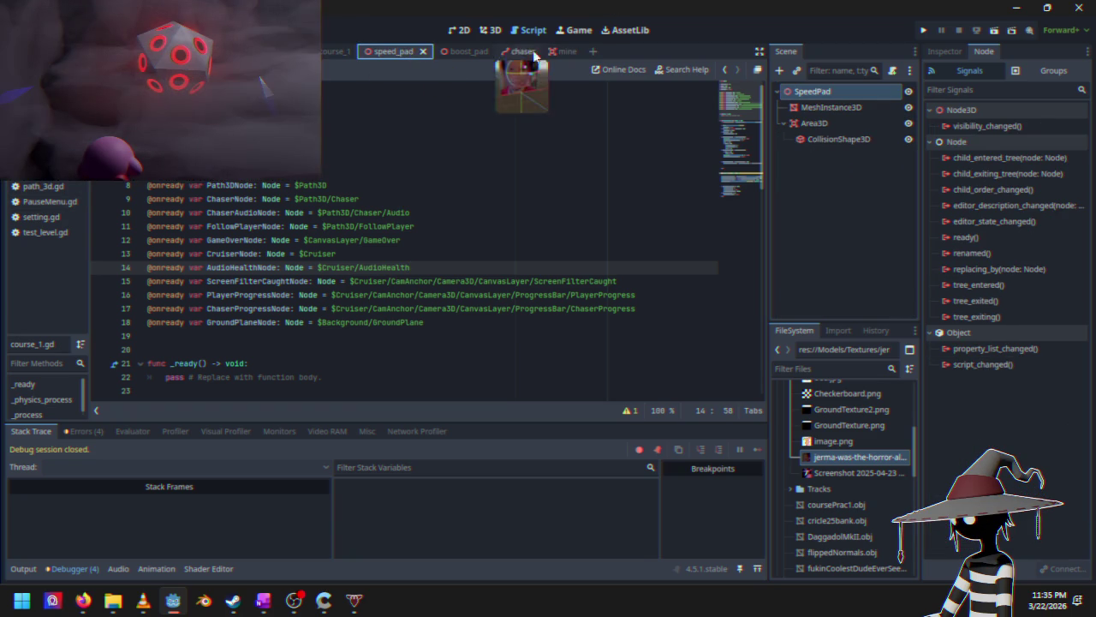
# Step: In mine.gd, replace CruiserNode on line 4 with get_node("Cruiser")
pyautogui.click(555, 52)
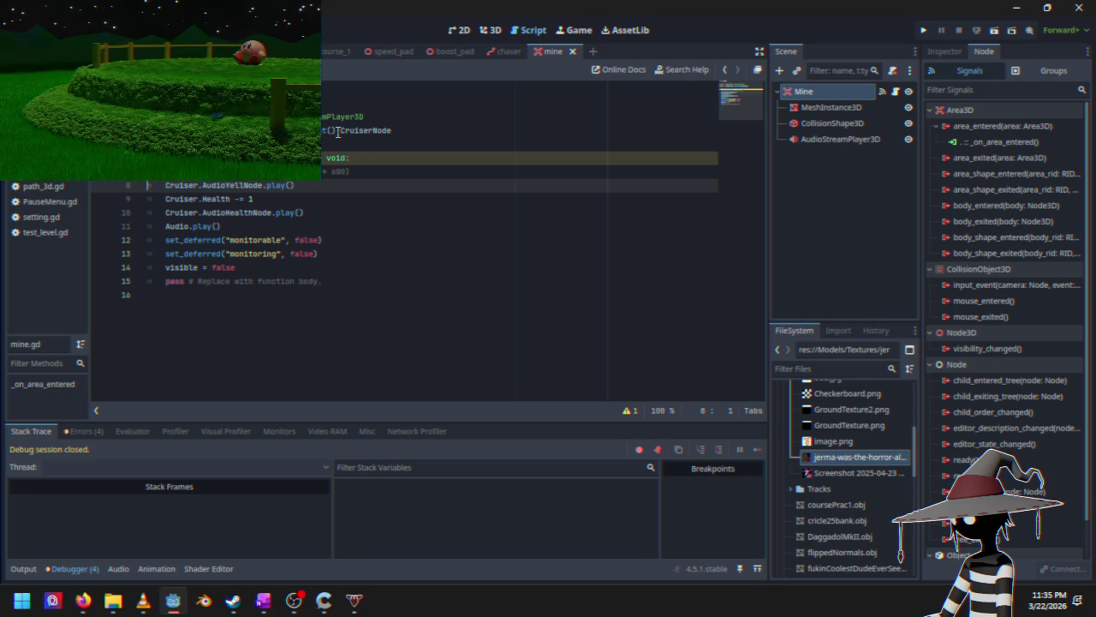
pyautogui.moveTo(339, 131); pyautogui.dragTo(392, 131)
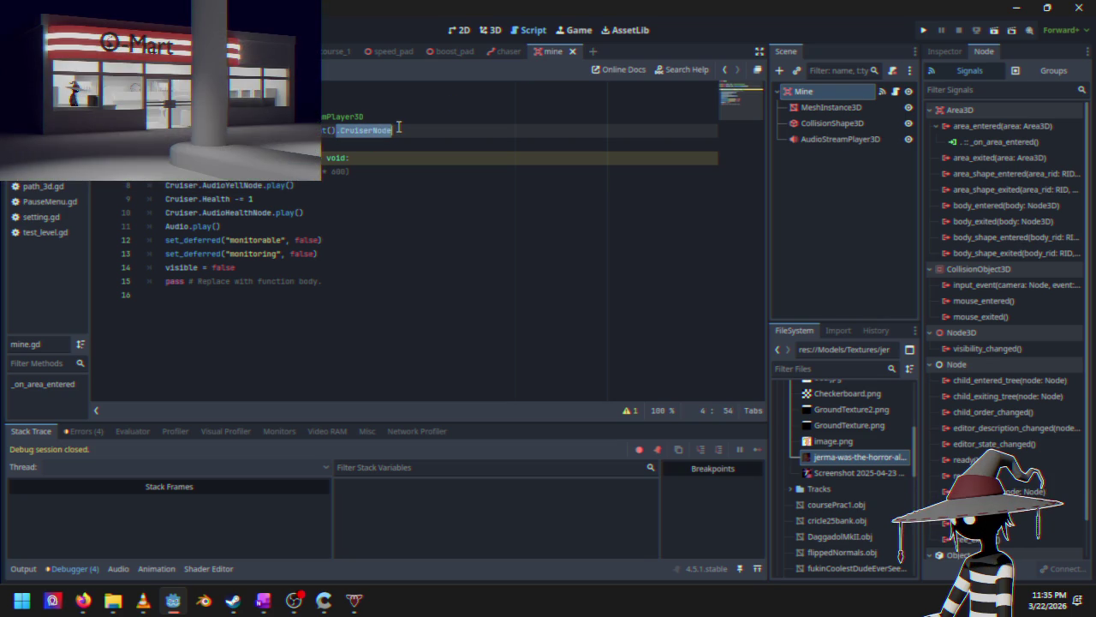
pyautogui.write('get')
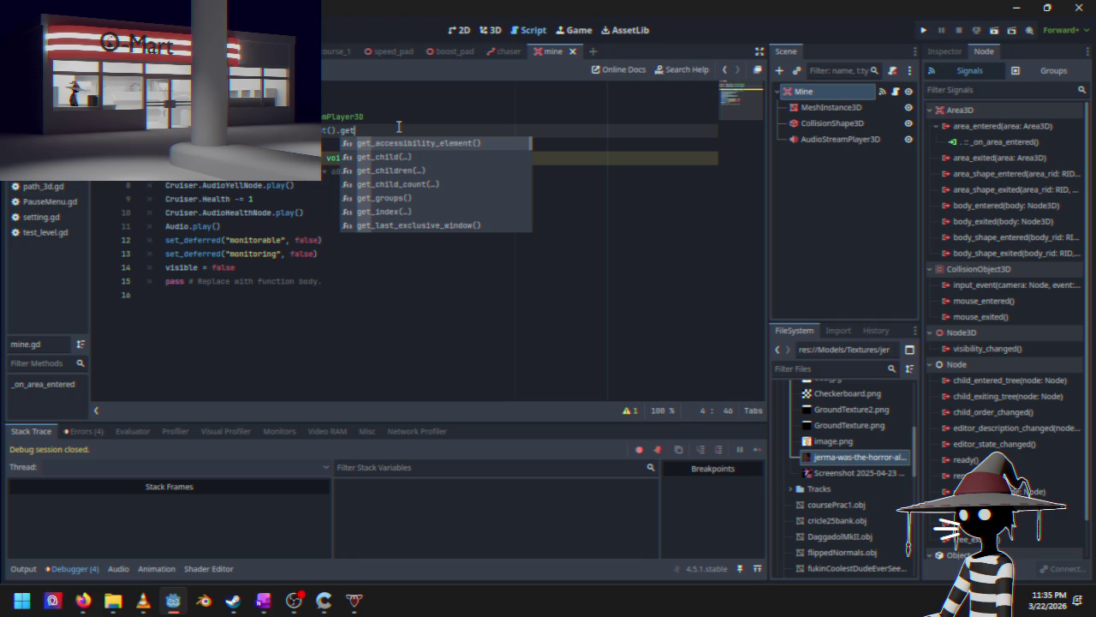
pyautogui.write('_node')
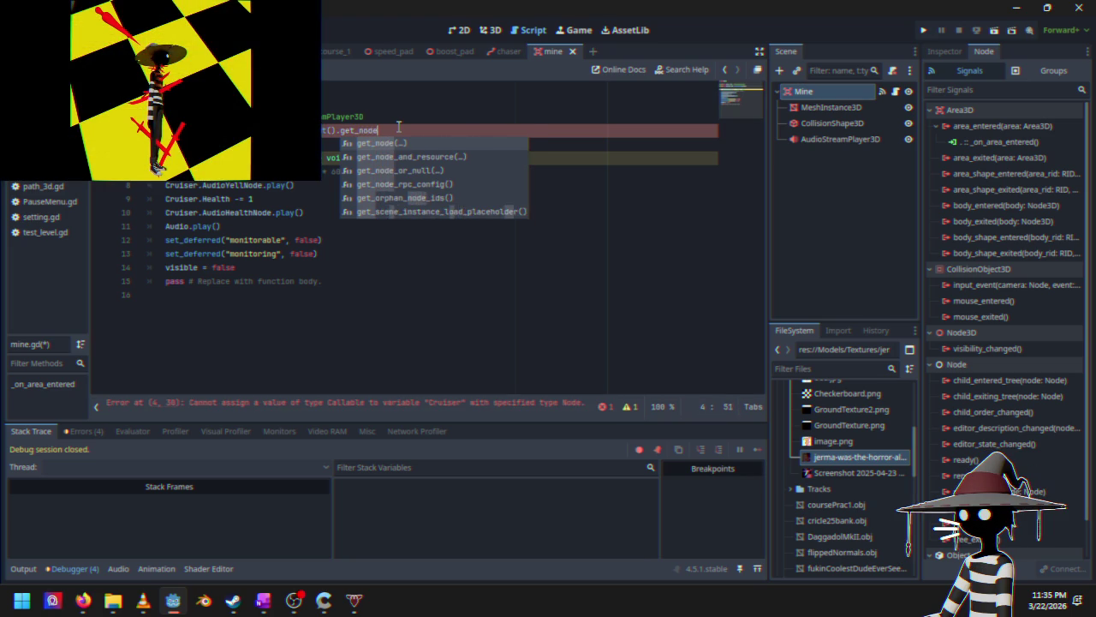
pyautogui.press('Return')
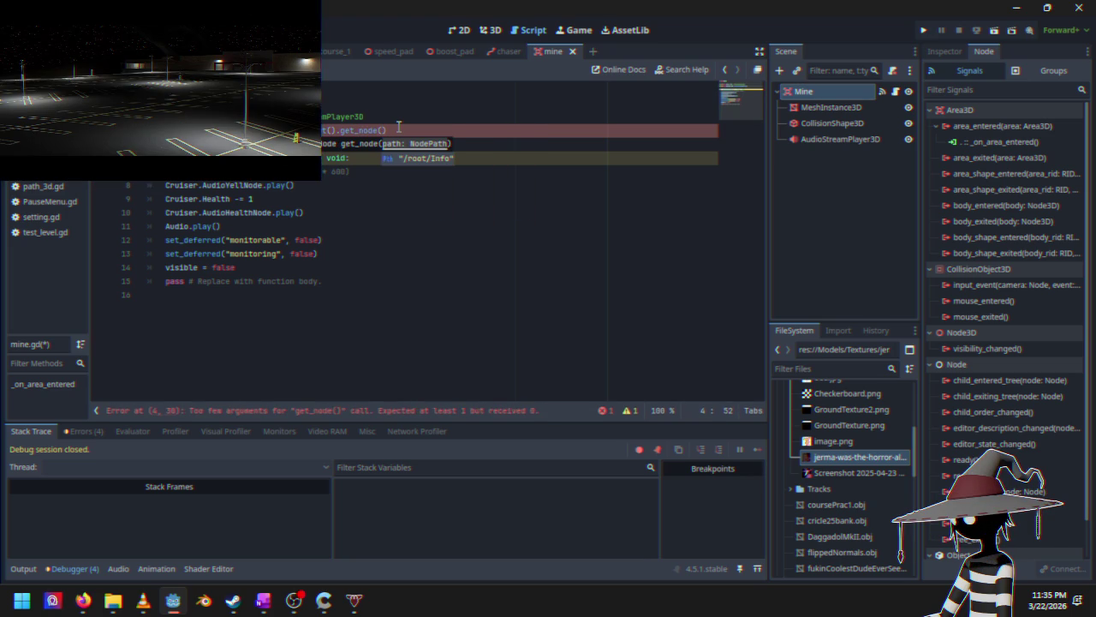
pyautogui.write('"C')
pyautogui.write('ruise')
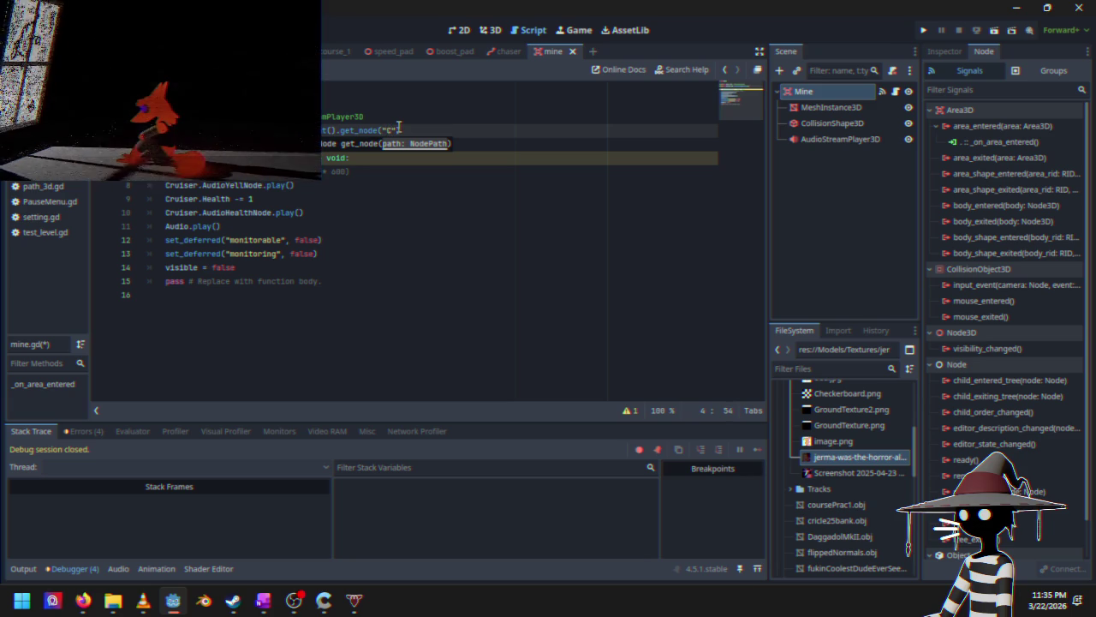
pyautogui.write('r')
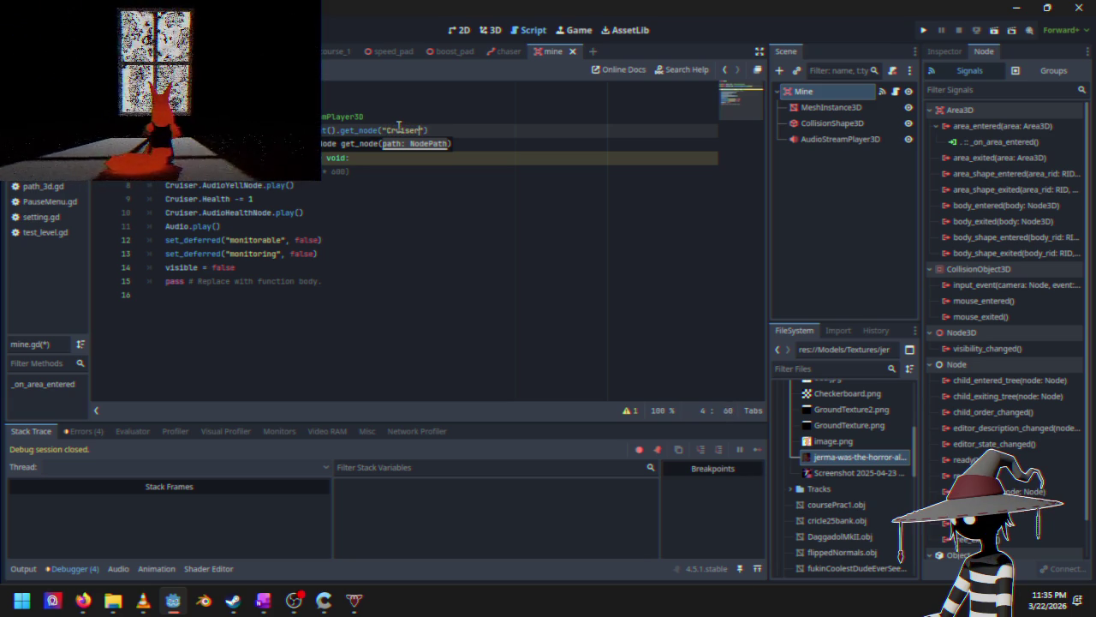
# Step: Select the end of line 7 and relaunch the game to test the mine
pyautogui.click(294, 185)
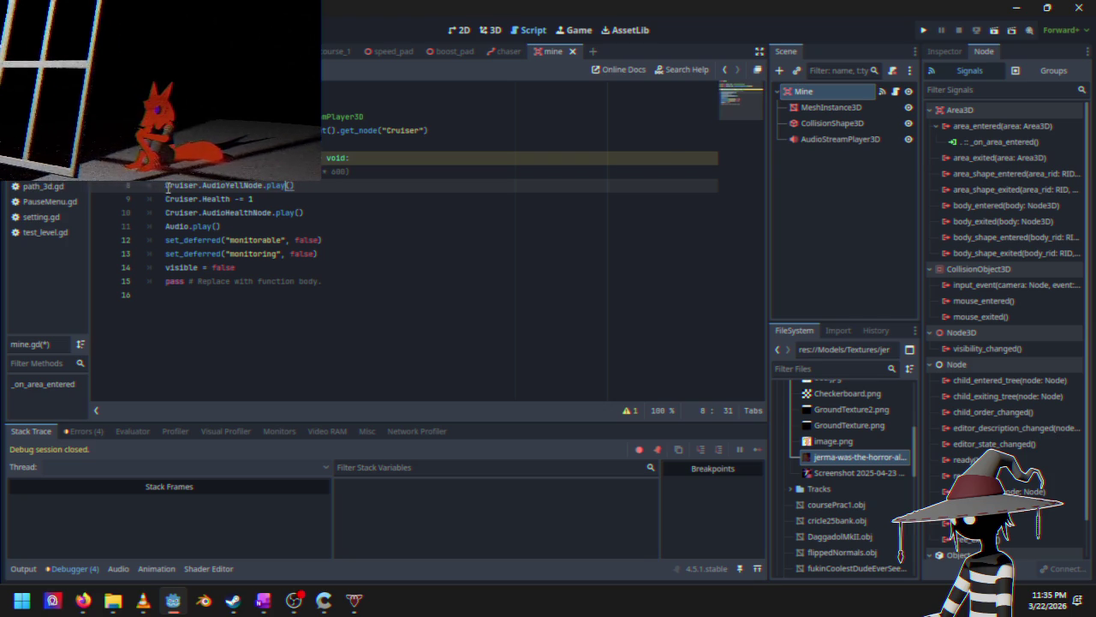
pyautogui.moveTo(317, 171); pyautogui.dragTo(350, 171)
pyautogui.click(925, 31)
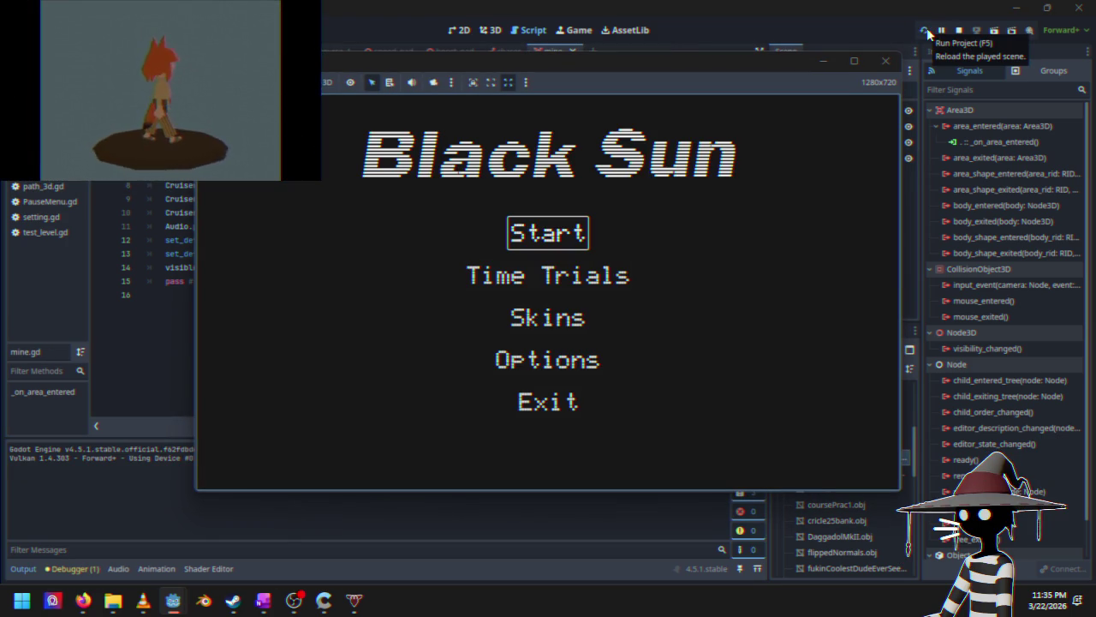
# Step: Start a Course 1 race from the main menu, pause it, and stop the game
pyautogui.press('Return')
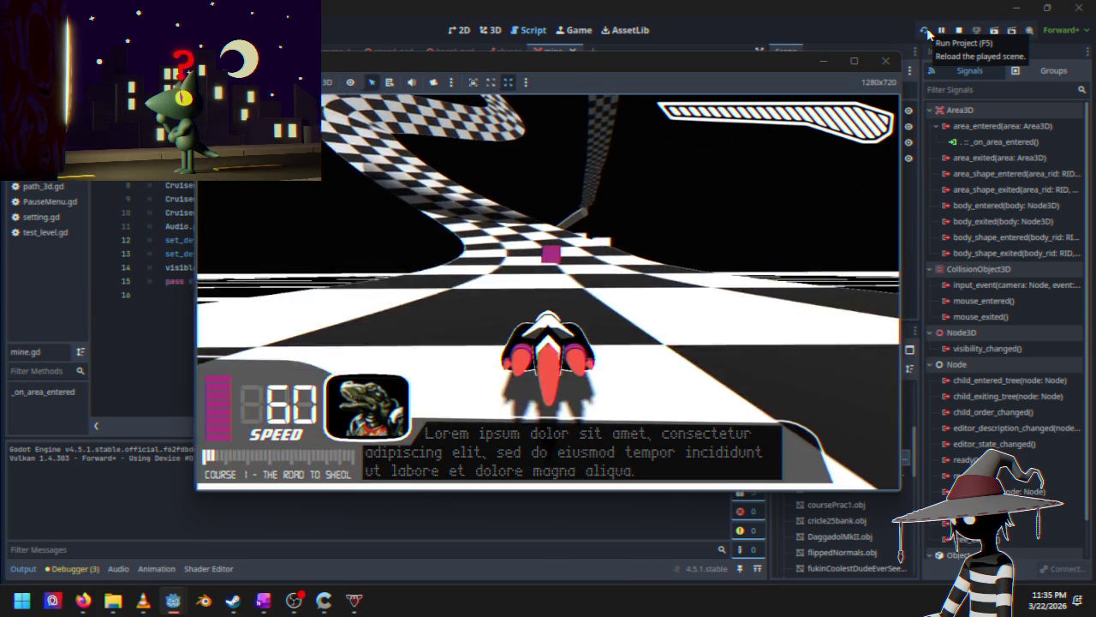
pyautogui.press('Escape')
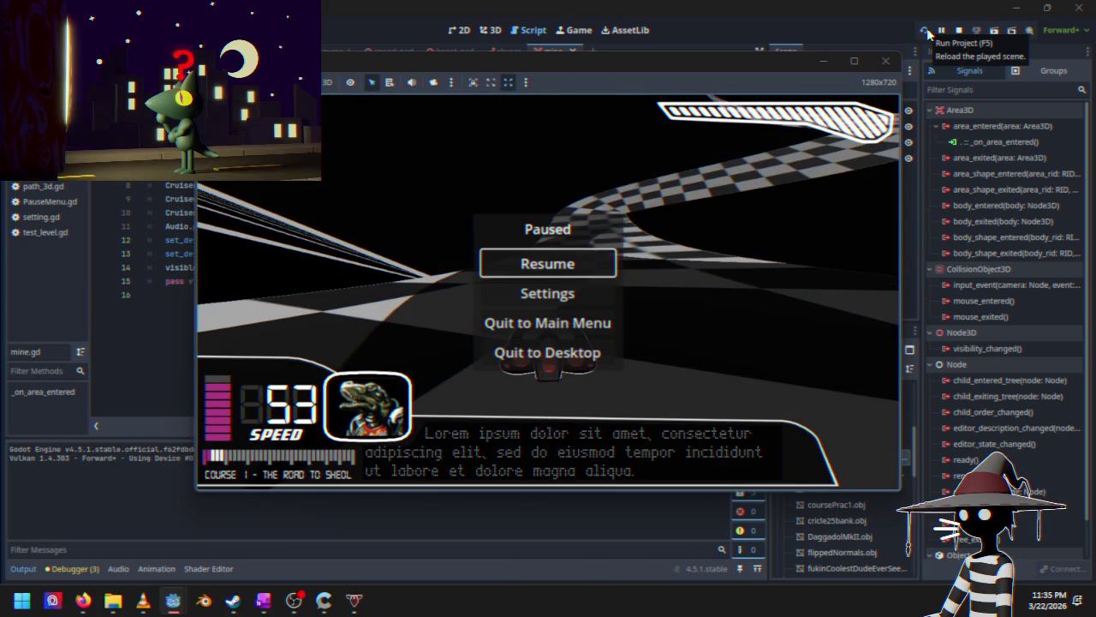
pyautogui.click(959, 30)
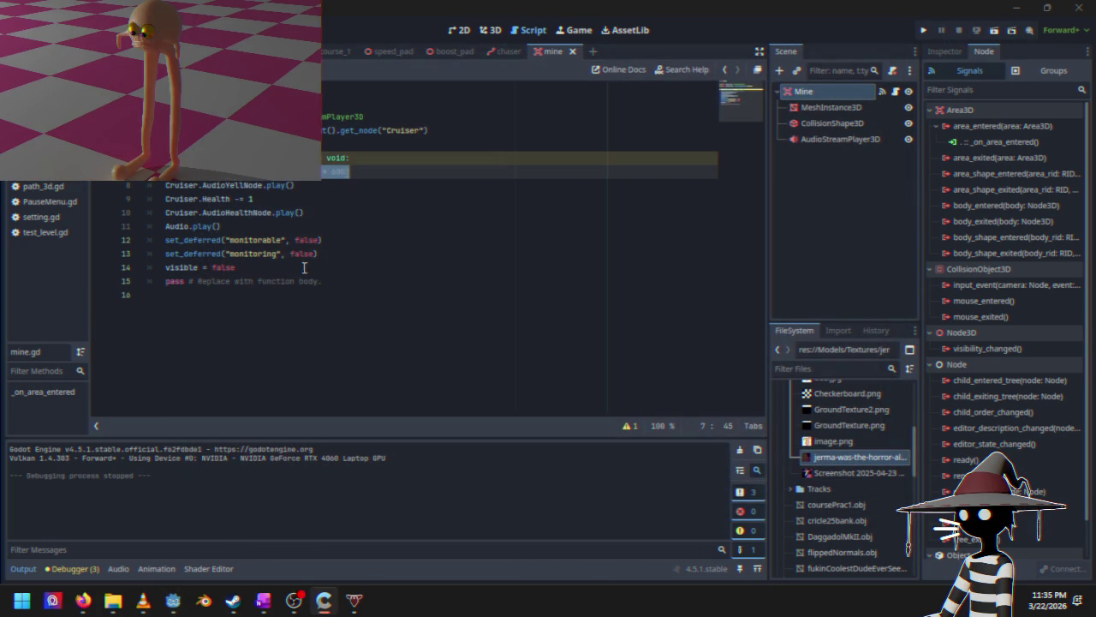
# Step: Uncomment line 7's apply_impulse push and rework its direction vector with global_ autocomplete, then rerun
pyautogui.click(181, 171)
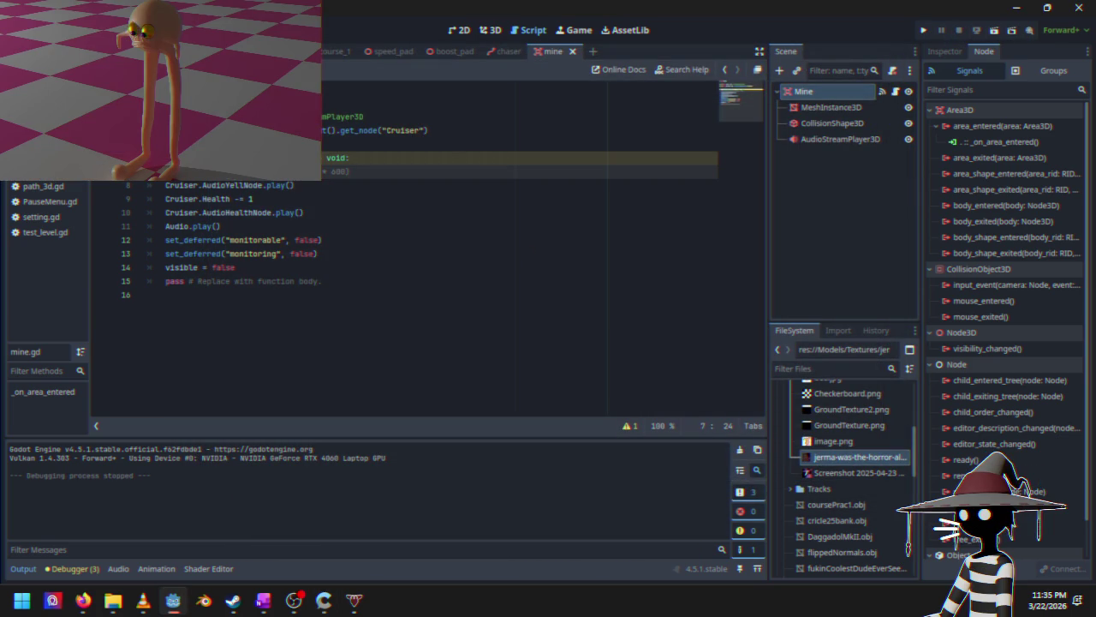
pyautogui.press('BackSpace')
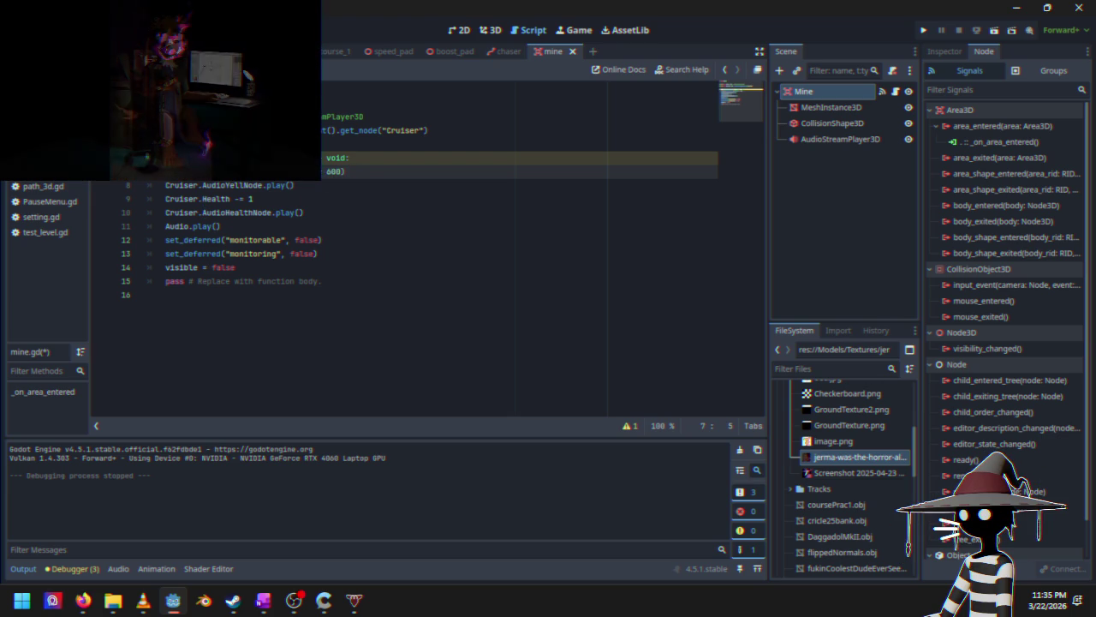
pyautogui.click(295, 171)
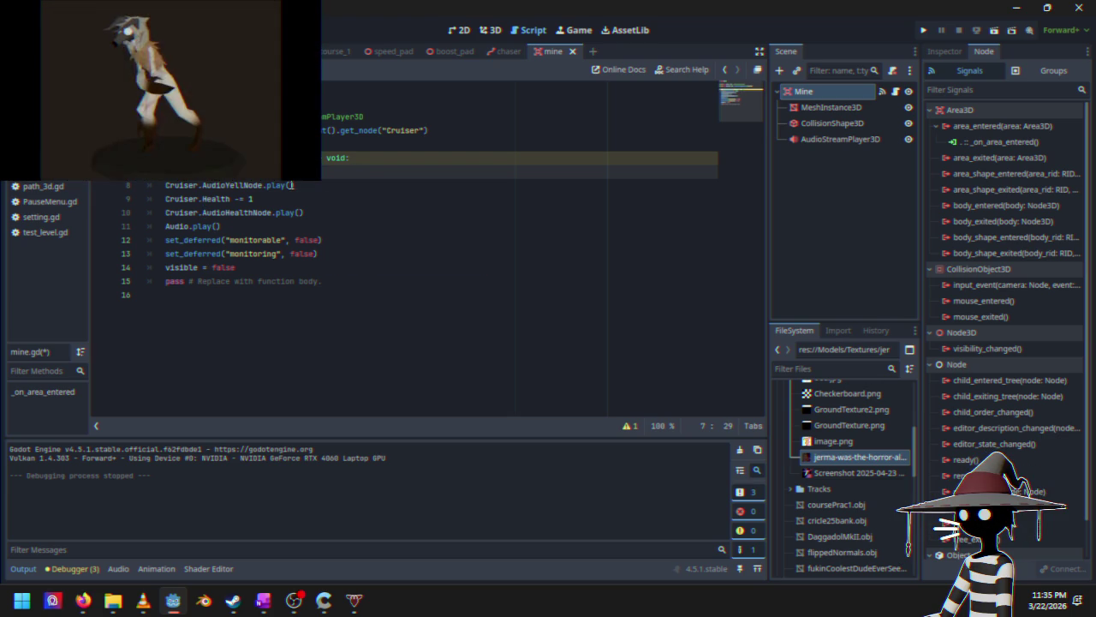
pyautogui.write('local')
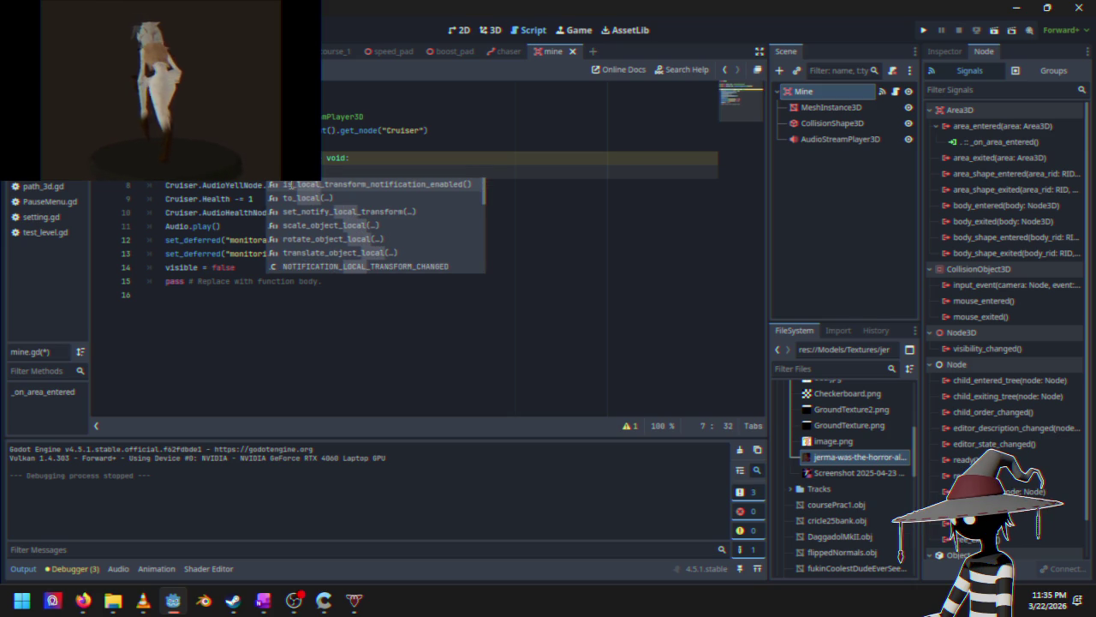
pyautogui.write('100')
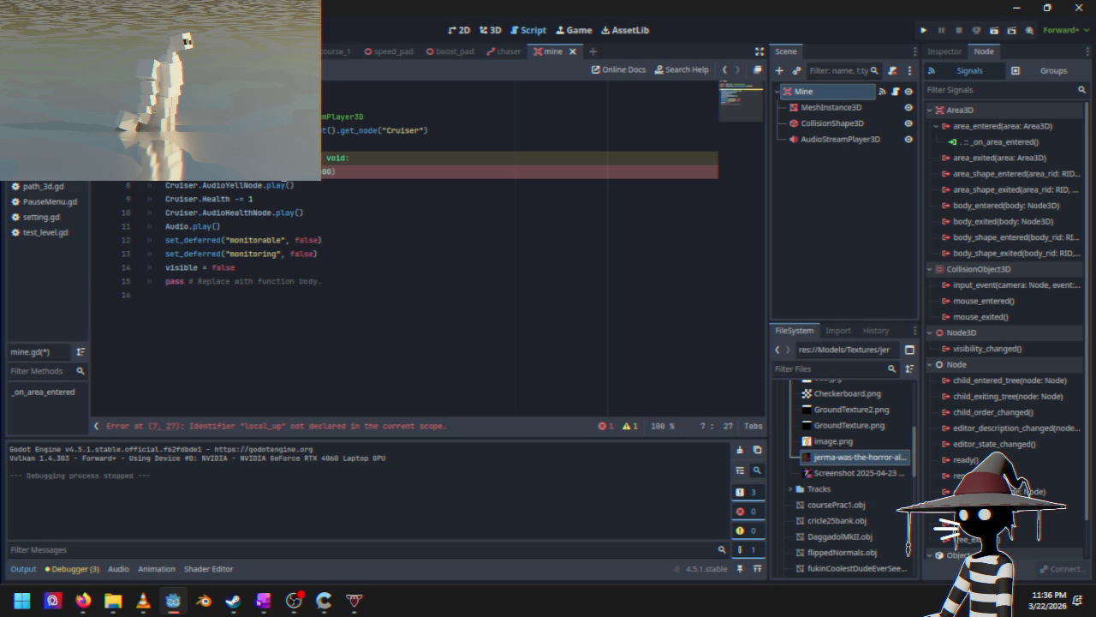
pyautogui.write('global_')
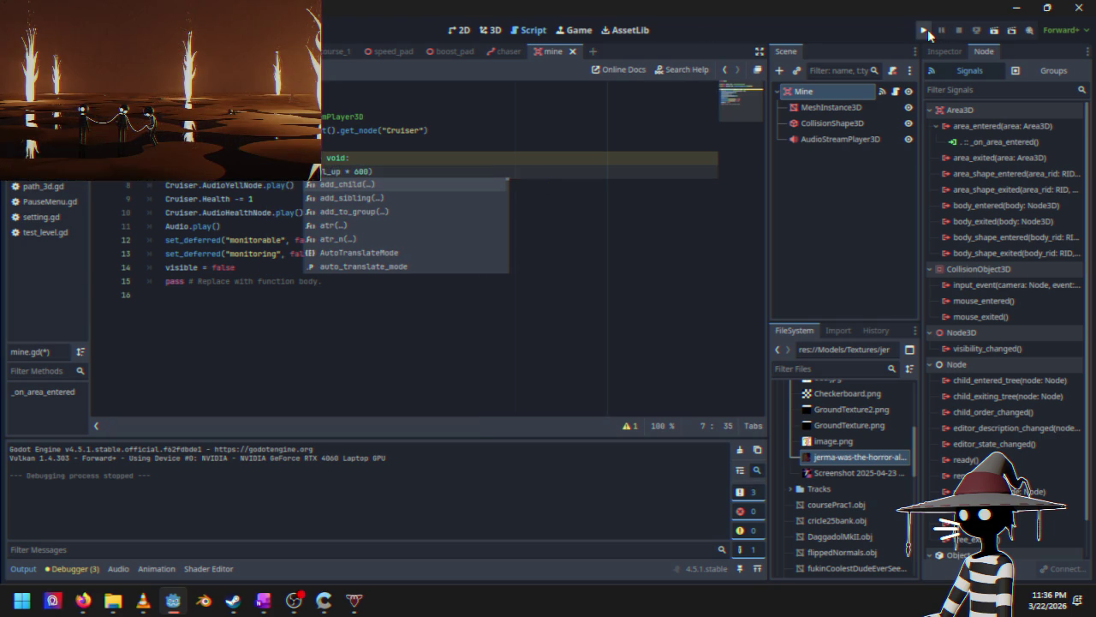
pyautogui.click(926, 30)
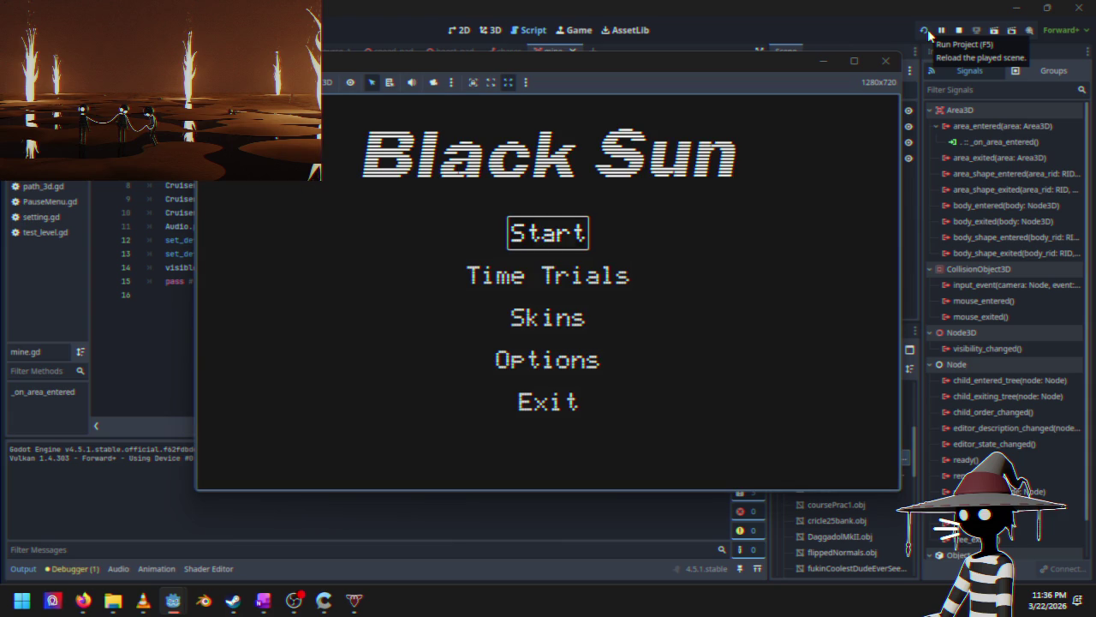
# Step: Race into the mine to check its push, then pause and choose Quit to Desktop
pyautogui.press('Return')
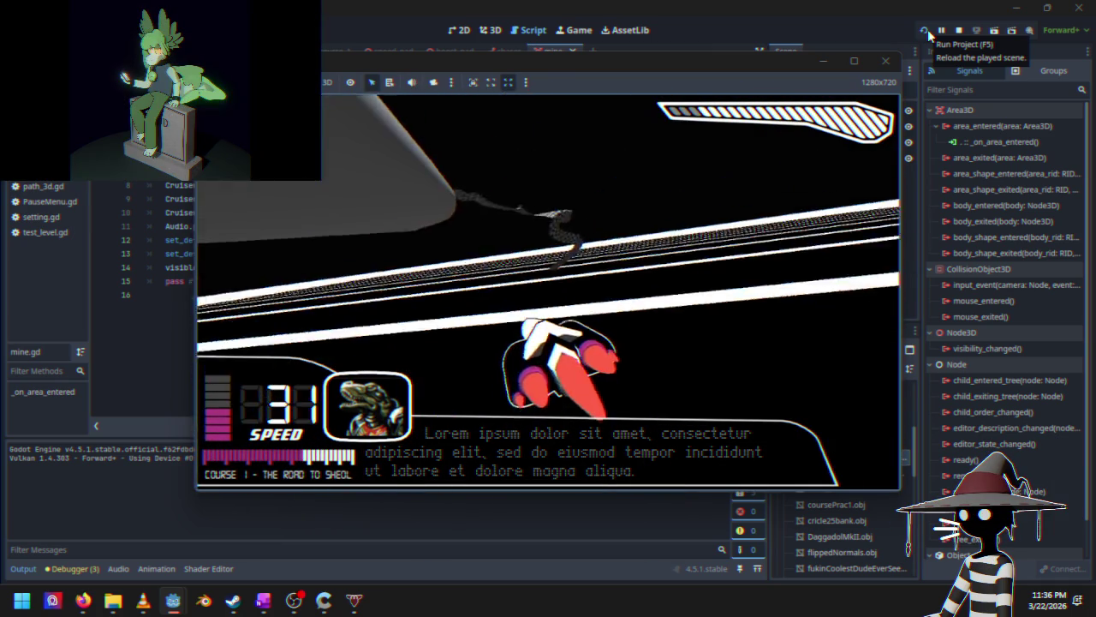
pyautogui.press('Escape')
pyautogui.press('Down')
pyautogui.press('Down')
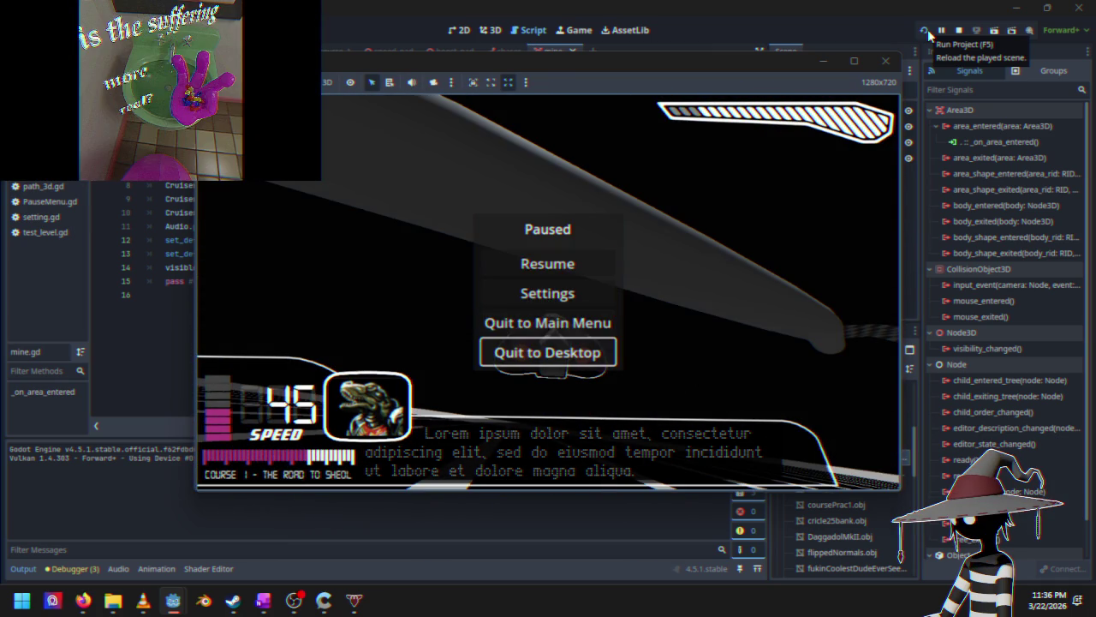
pyautogui.press('Return')
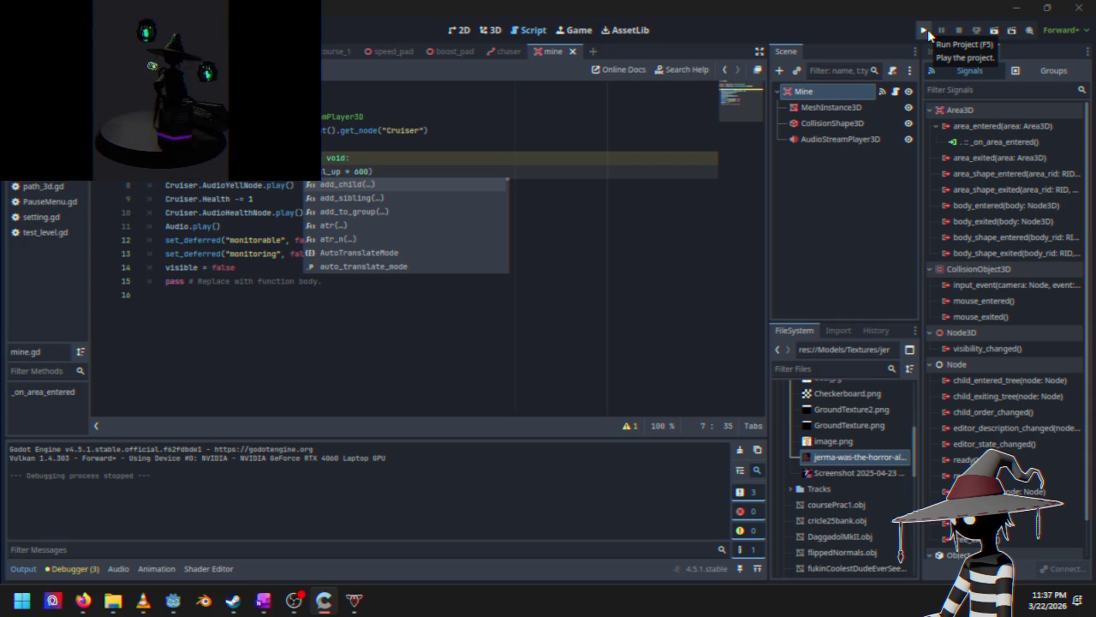
# Step: Dismiss the line 6 suggestions and switch to Cruiser.gd's _on_area_3d_area_entered handler
pyautogui.click(413, 160)
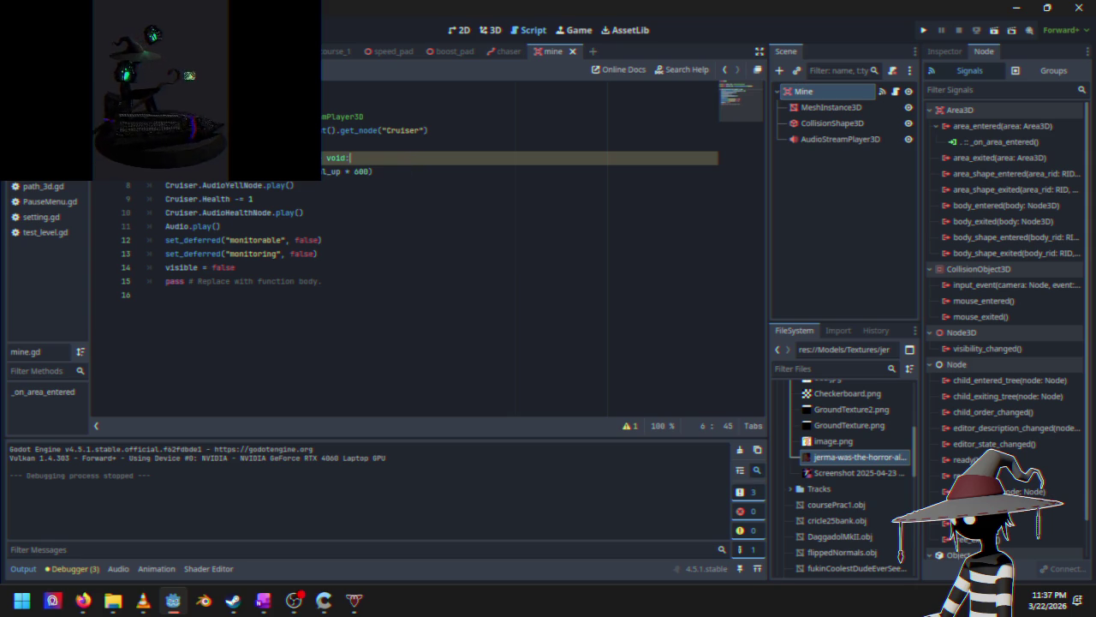
pyautogui.click(283, 51)
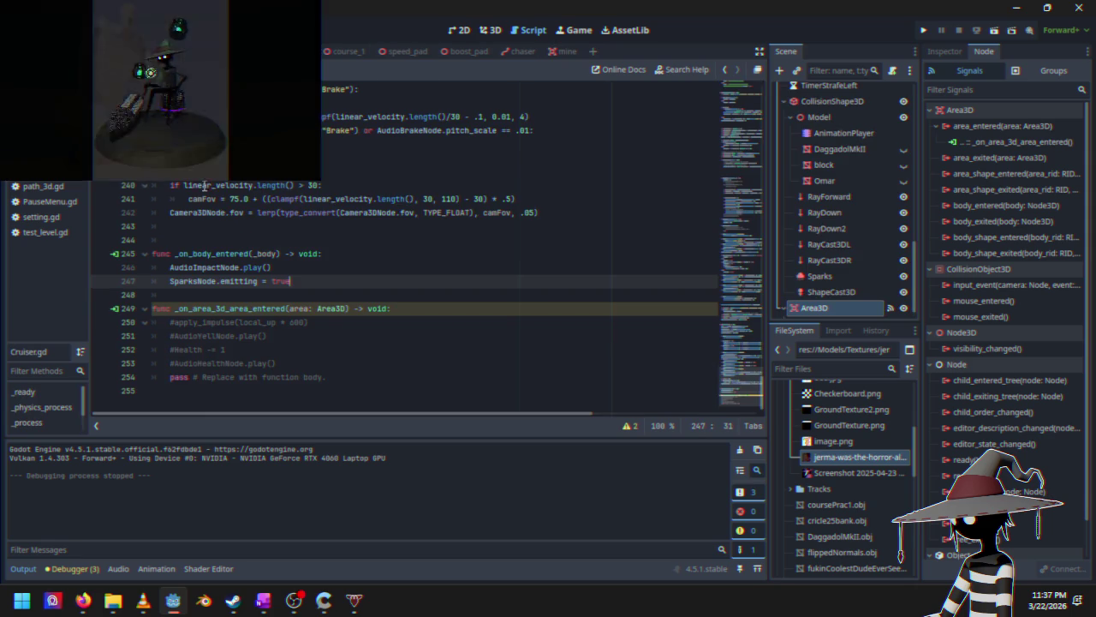